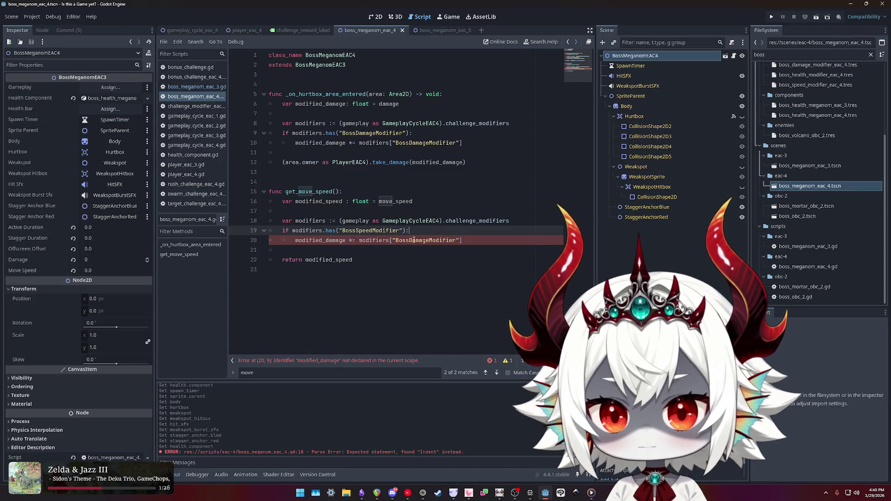
- Change line 20 of get_move_speed to add BossSpeedModifier to modified_speed, then check the script warnings
double_click(318, 241)
click(327, 241)
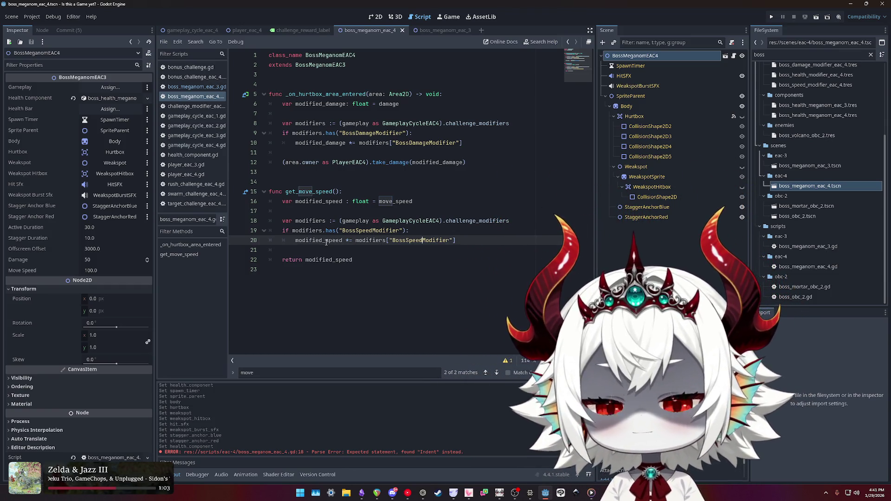
key(Down)
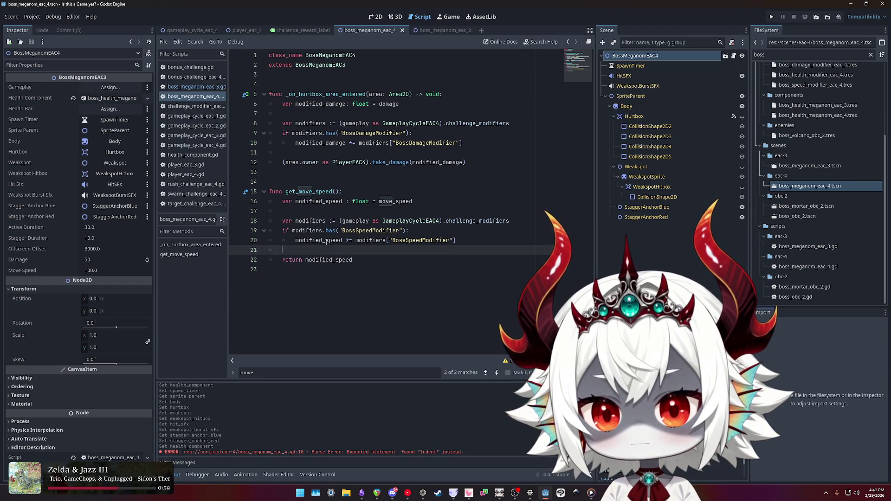
key(Down)
key(Up)
key(Up)
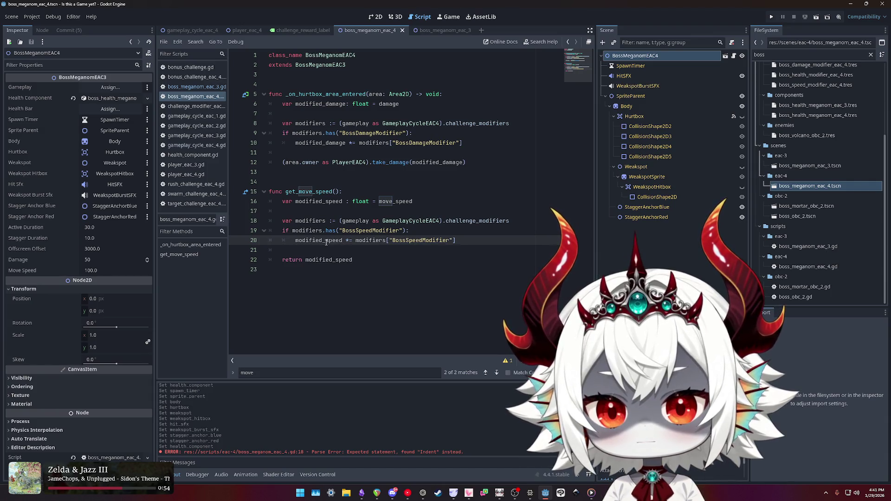
key(End)
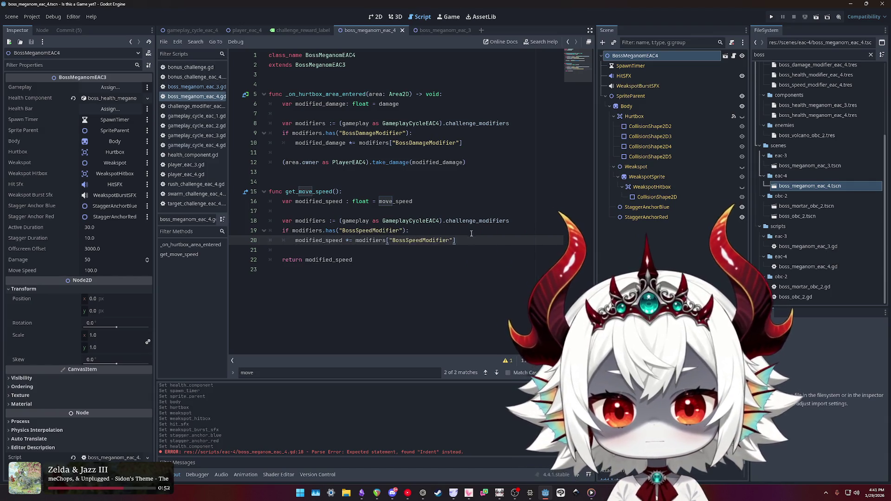
click(508, 362)
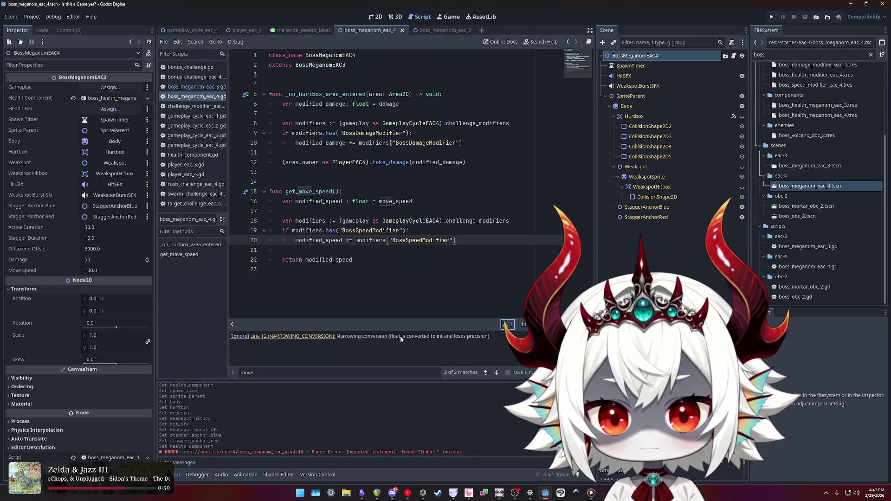
- Save the script, check where modified_speed is used, and clear the output log
click(508, 324)
click(479, 221)
key(ctrl+s)
double_click(323, 240)
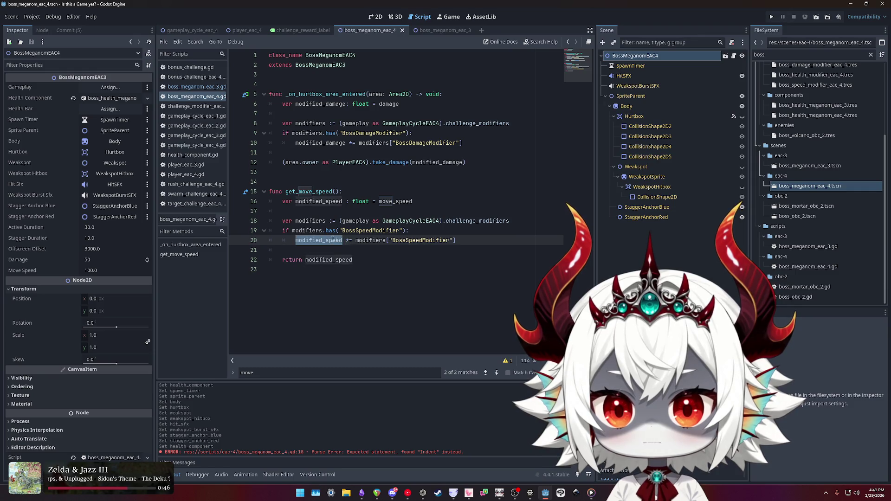
click(400, 203)
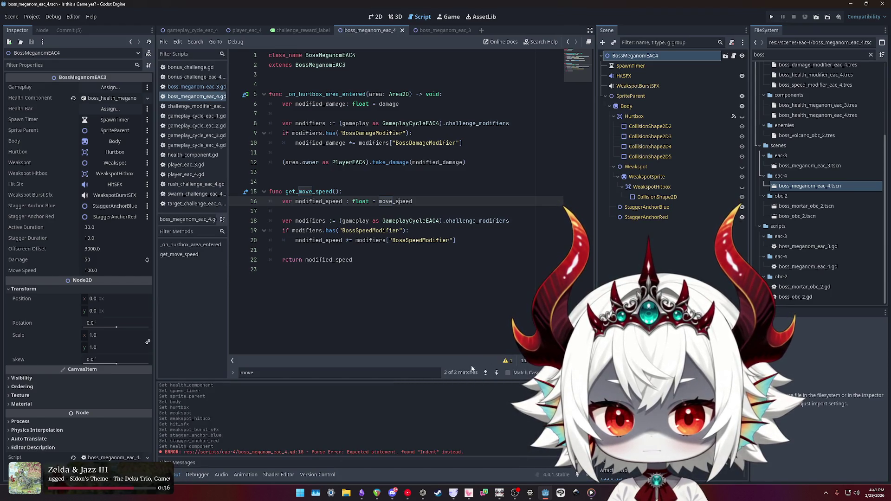
click(586, 388)
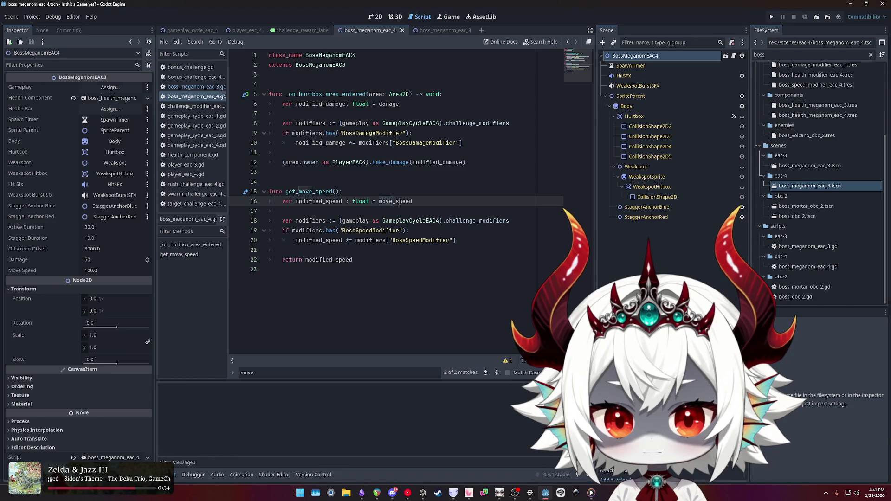
key(Escape)
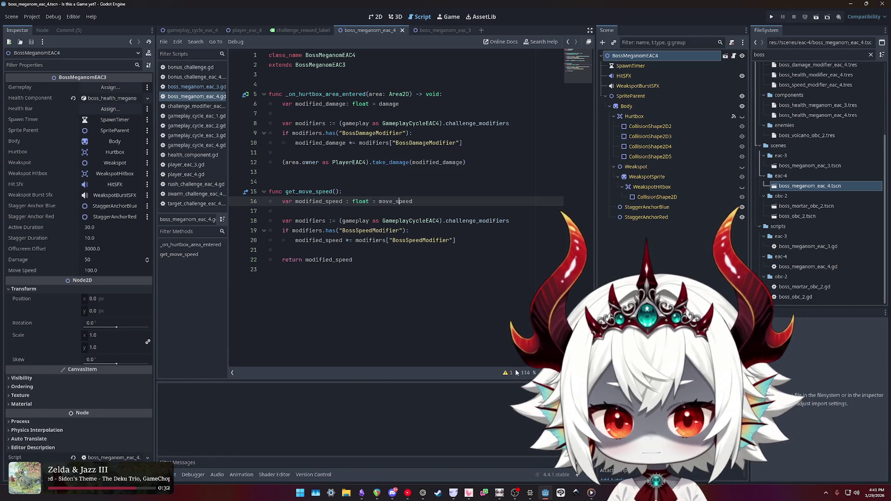
- Go to the line 12 narrowing warning, wrap modified_damage in int(...), and save
click(505, 374)
click(506, 337)
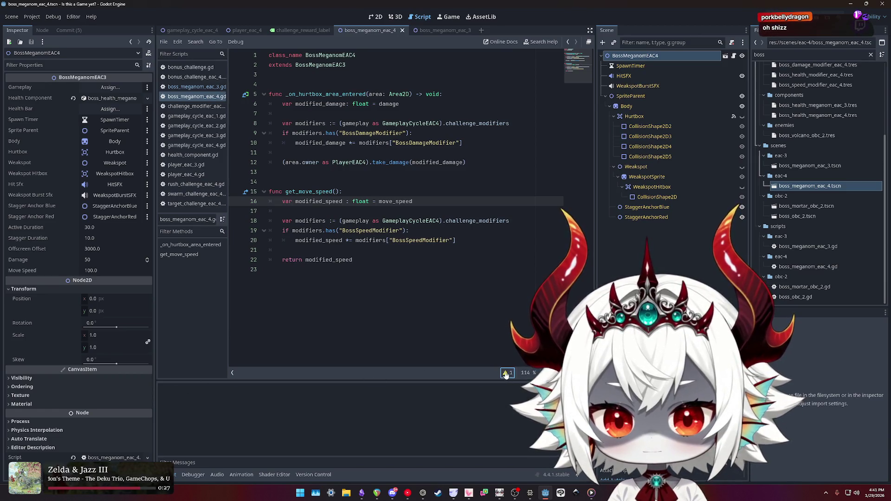
click(505, 373)
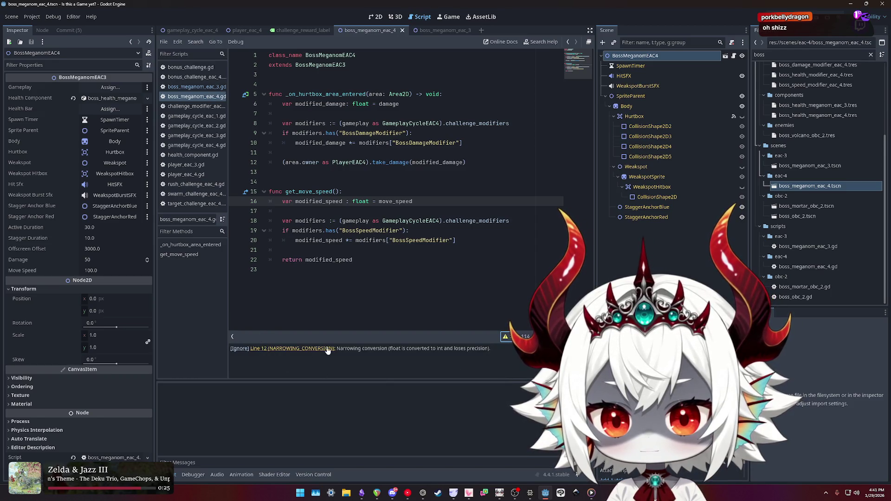
click(305, 349)
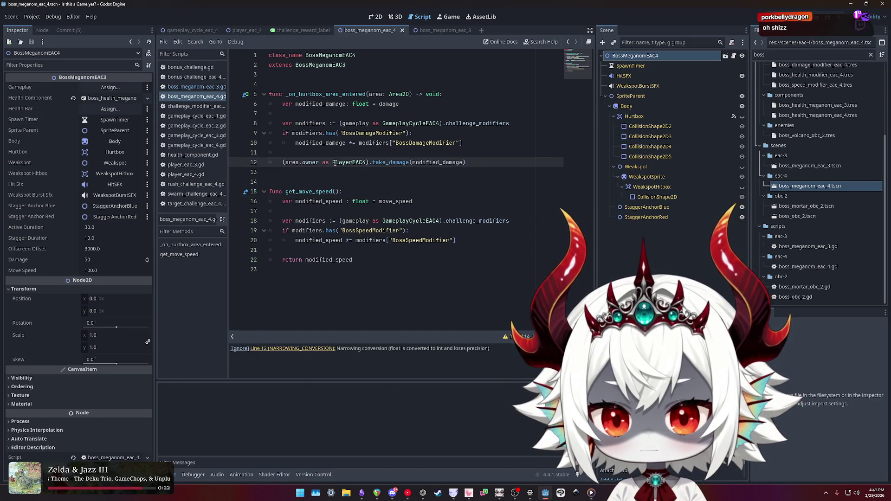
double_click(441, 162)
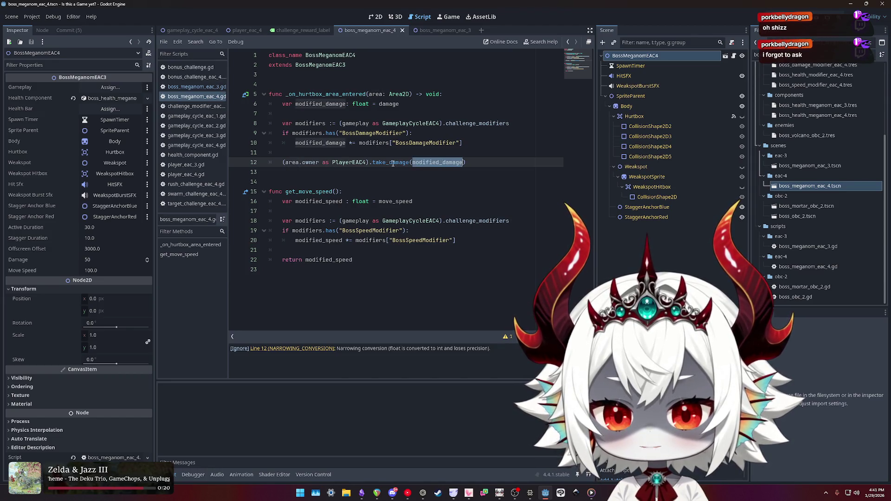
key(Left)
text(int()
key(ctrl+Right)
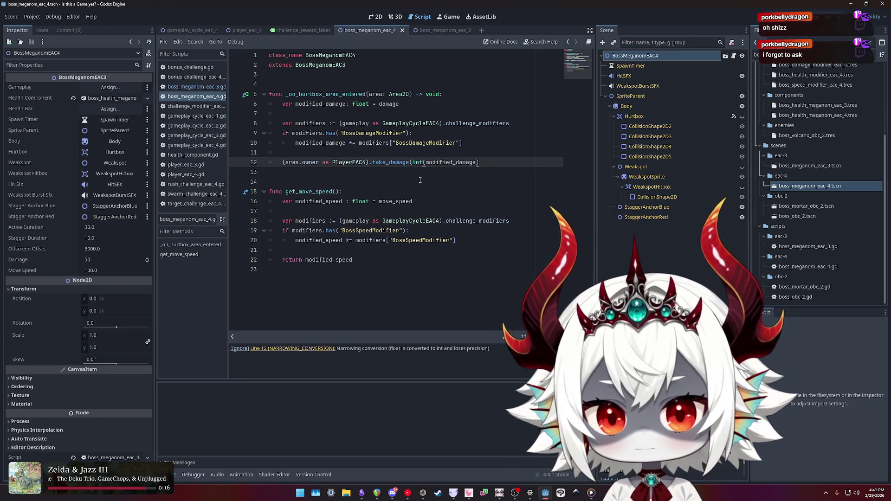
click(497, 161)
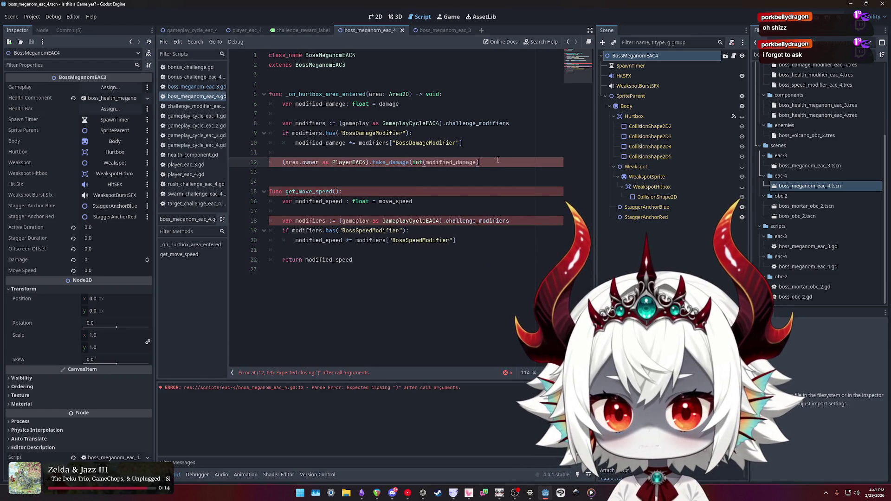
text())
key(ctrl+s)
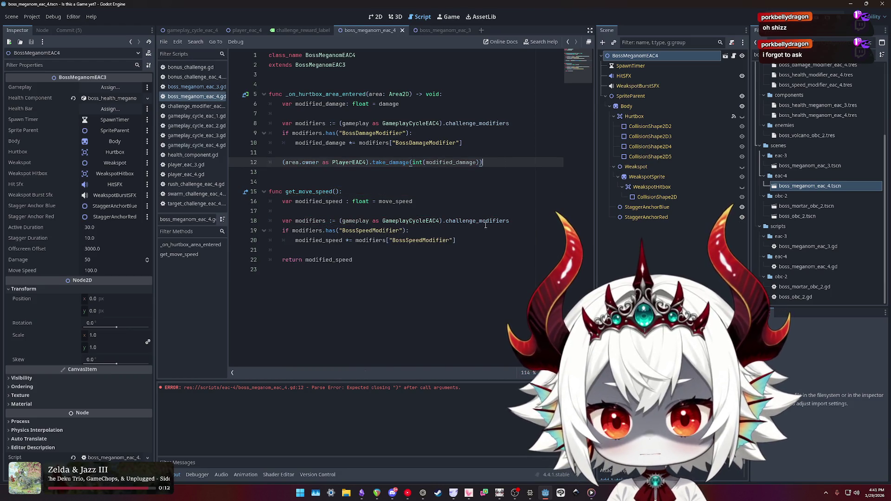
click(472, 251)
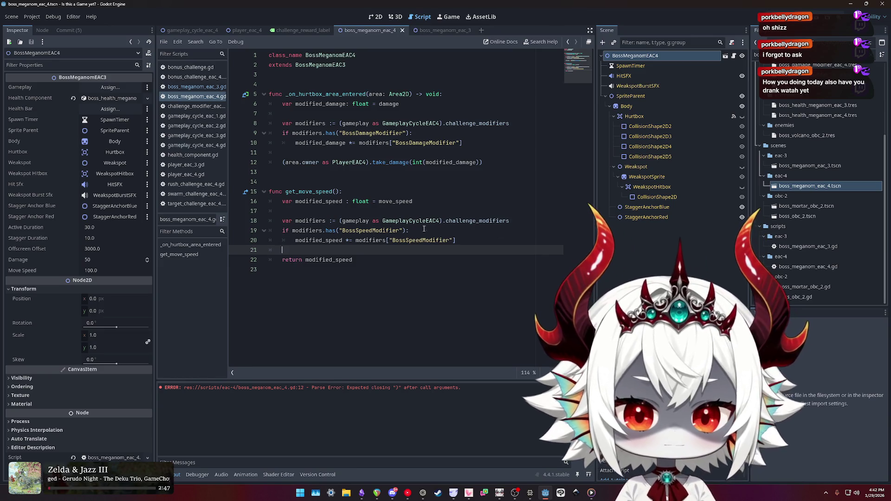
- Review the get_move_speed function and its return line in boss_meganom_eac_4.gd
click(398, 261)
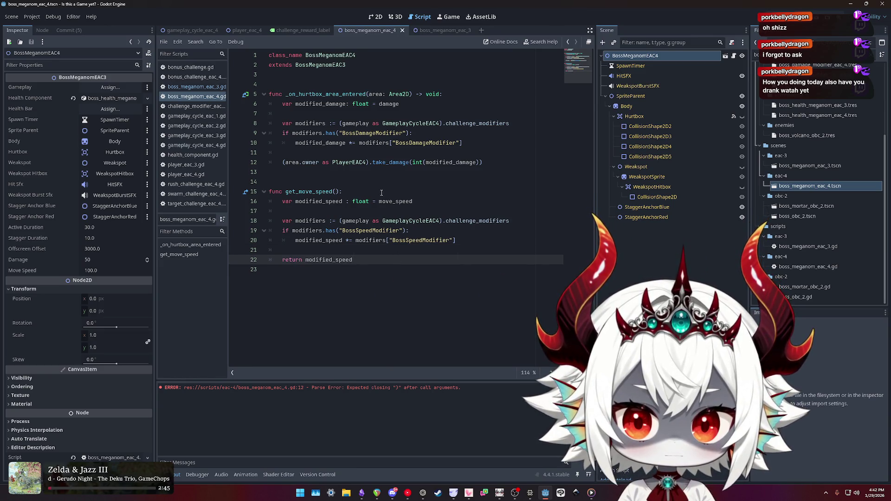
click(382, 192)
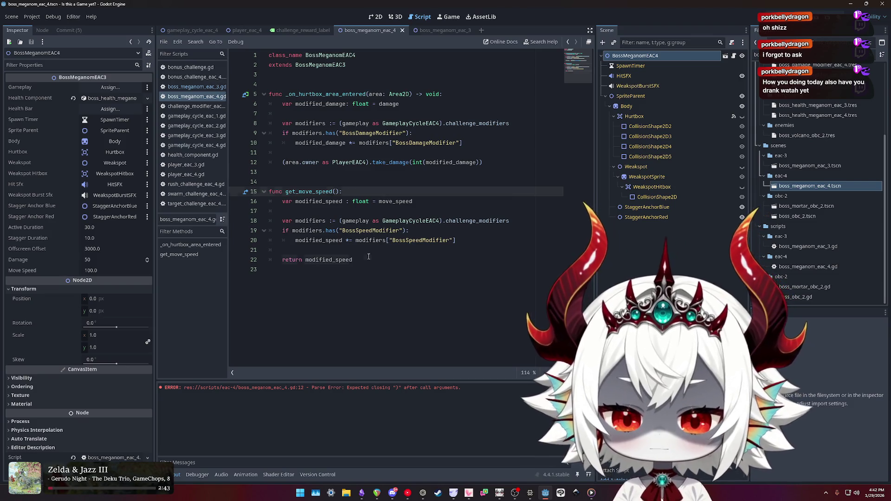
click(369, 257)
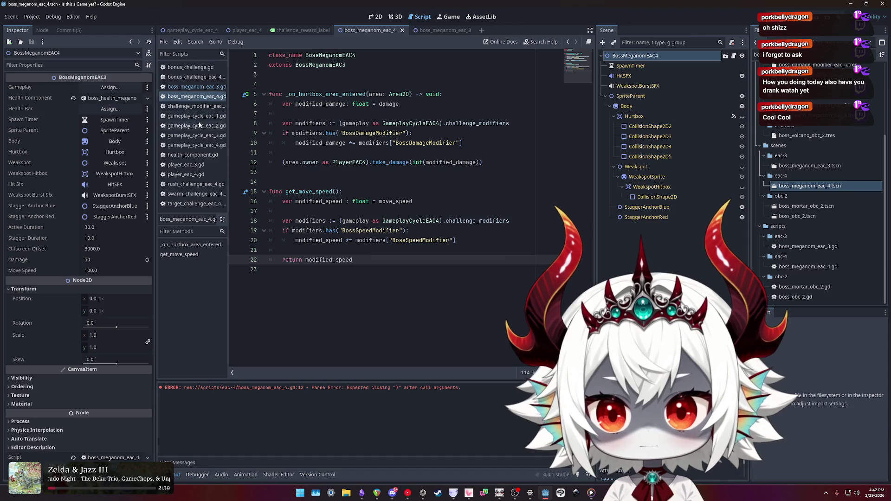
- Open gameplay_cycle_eac_4.gd, scroll down to on_challenge_succeeded, and run the project with F5
click(209, 146)
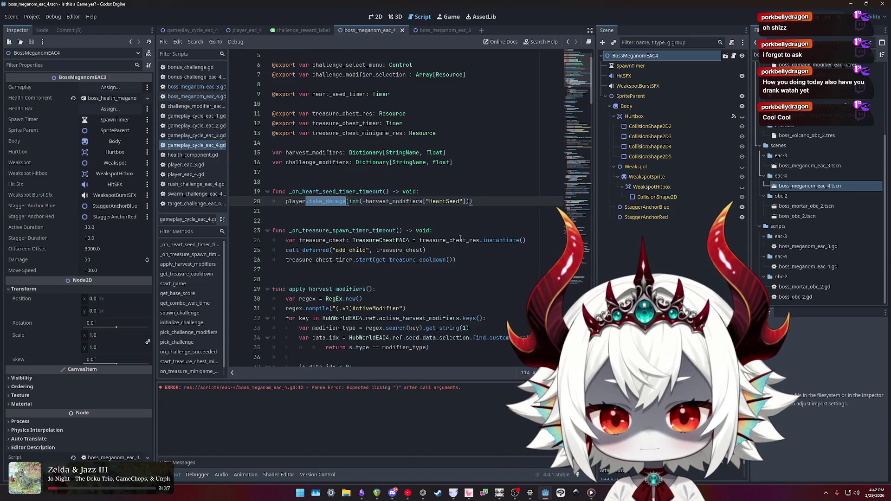
drag(578, 78, 578, 253)
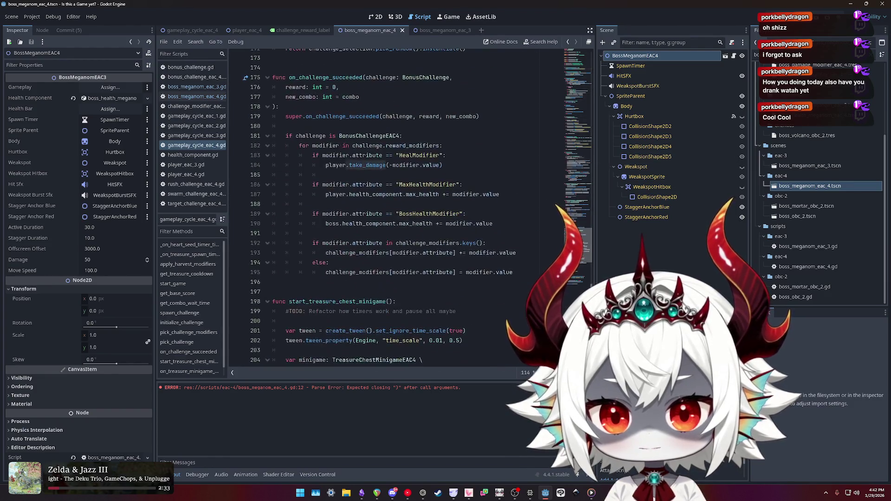
key(F5)
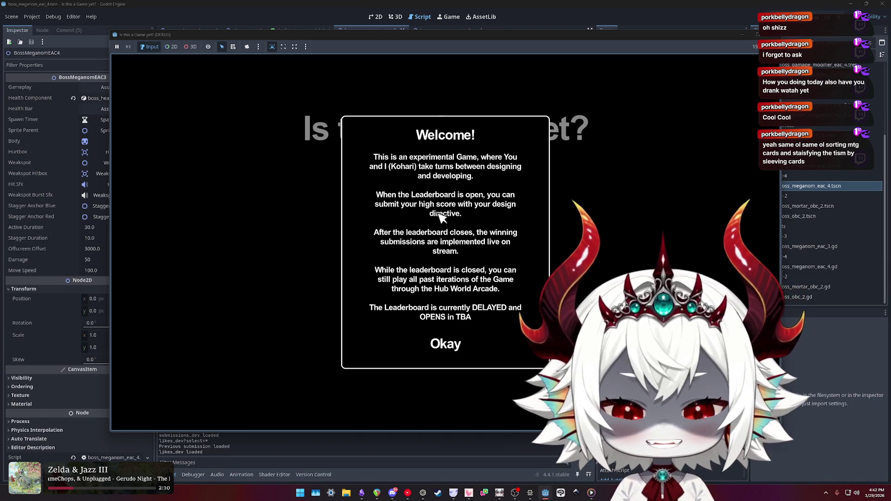
- Dismiss the welcome message and start a new game
click(445, 344)
click(454, 215)
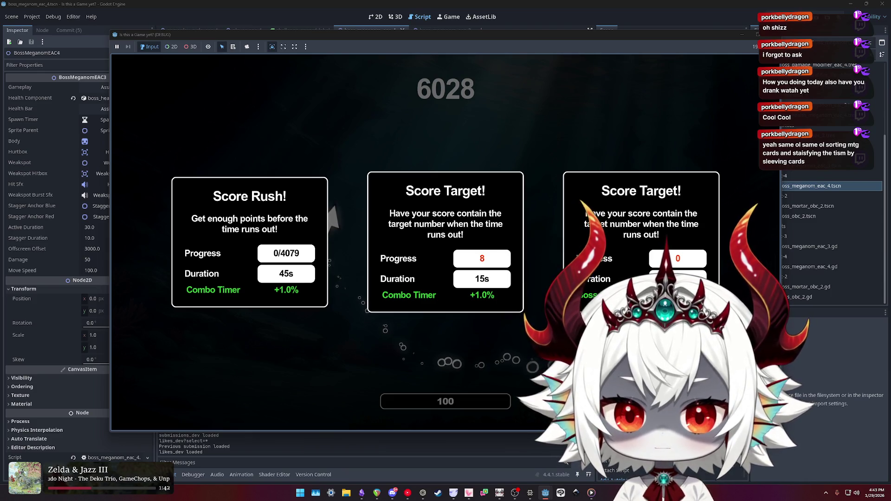
- Pick the third card, then Score Target with Boss Speed −10%, then Score Rush with Heal +25
key(3)
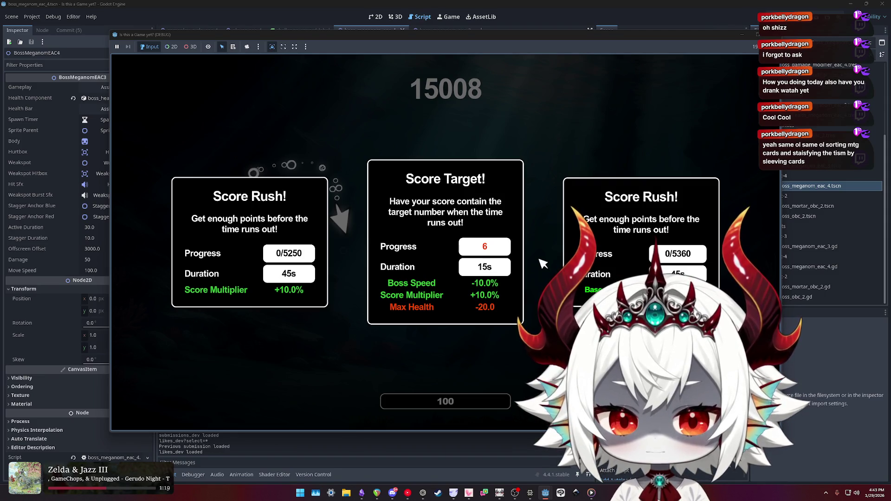
click(485, 259)
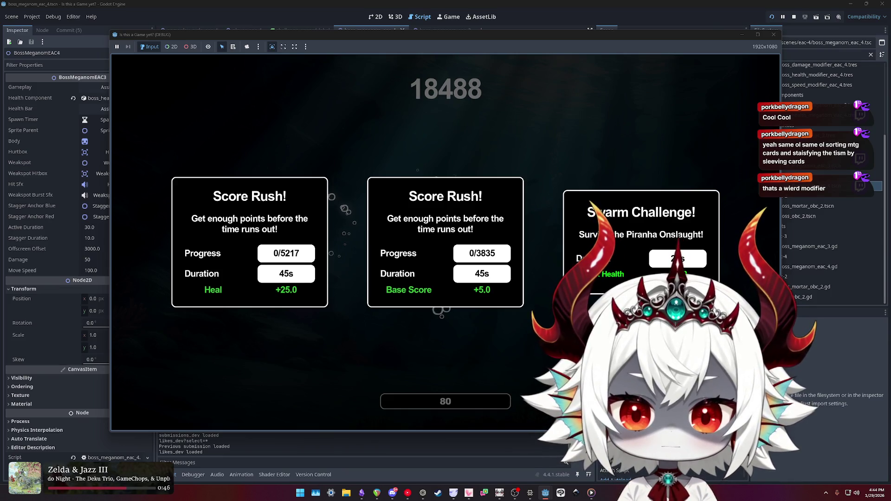
click(250, 242)
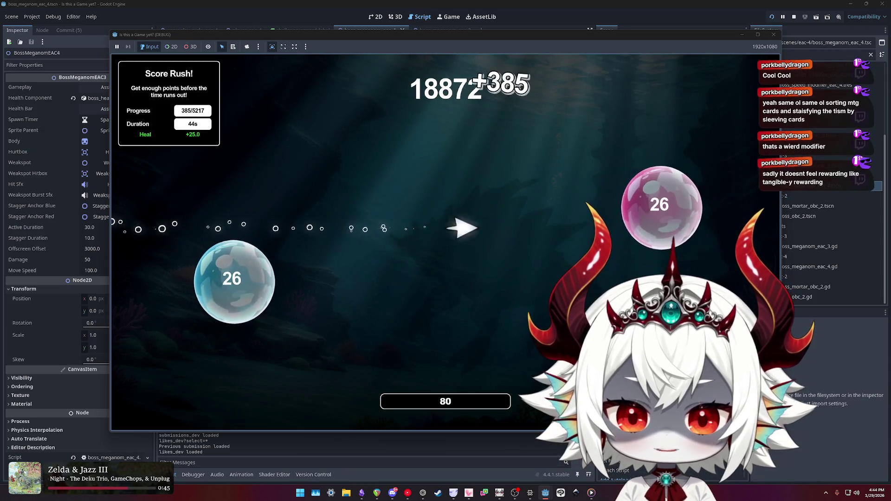
- Pop the numbered bubbles in sequence, 28 through 32, then 0 through 15
click(669, 188)
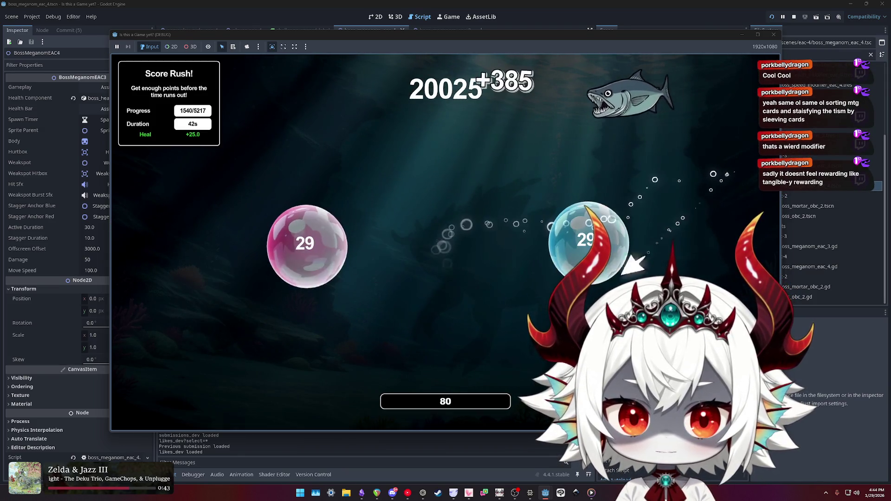
click(308, 246)
click(234, 337)
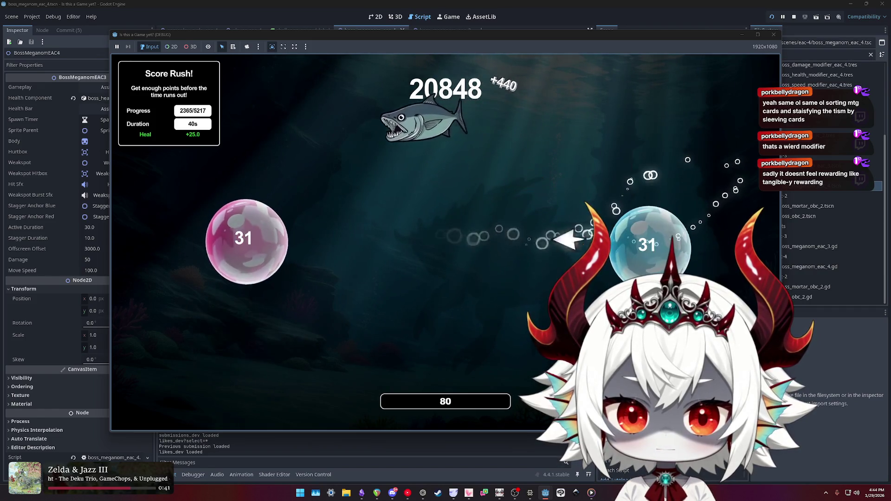
click(251, 239)
click(659, 223)
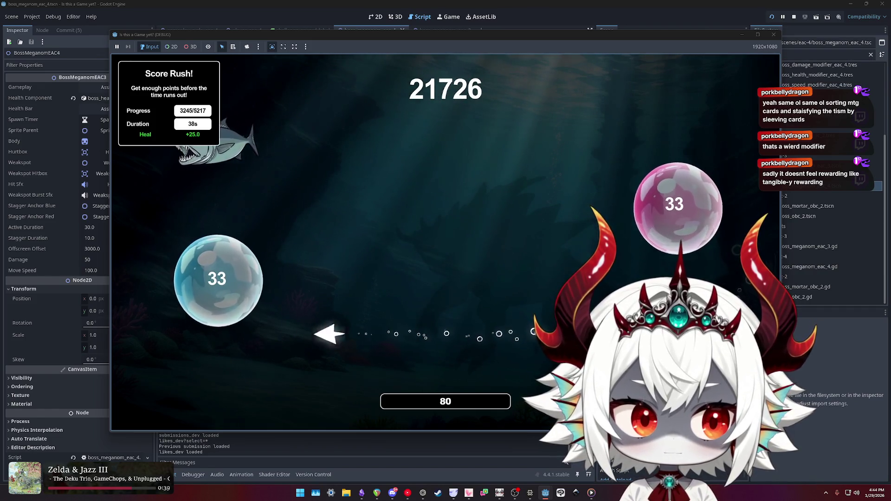
click(227, 297)
click(279, 214)
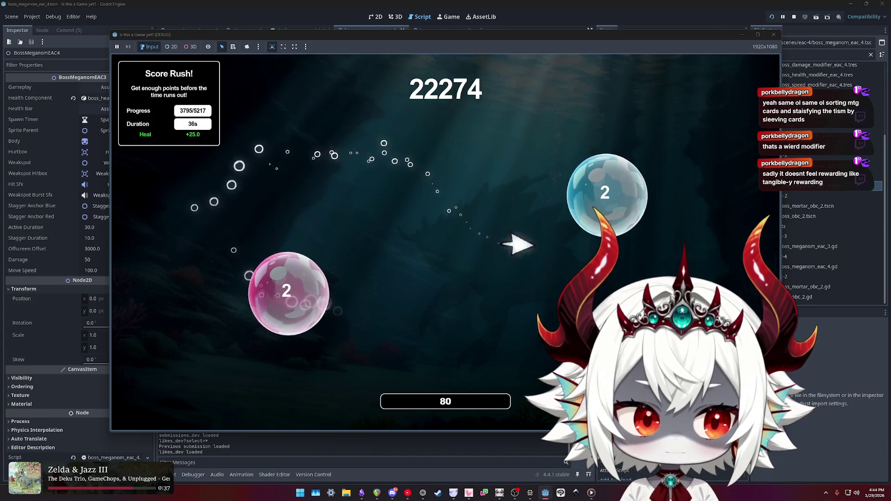
click(622, 195)
click(683, 175)
click(622, 214)
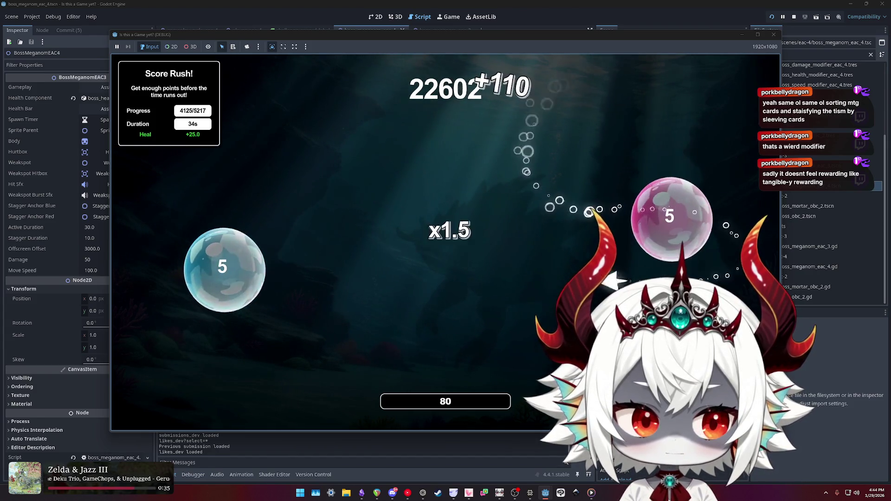
click(660, 215)
click(278, 299)
click(308, 195)
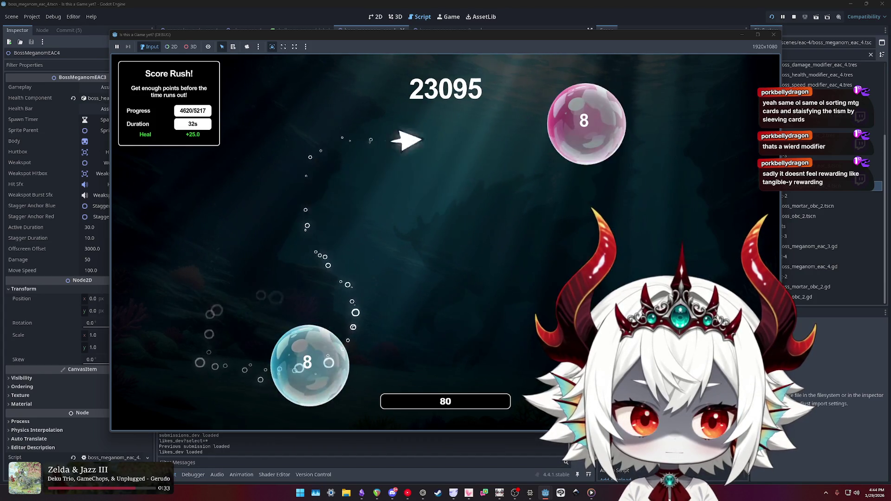
click(310, 362)
click(633, 179)
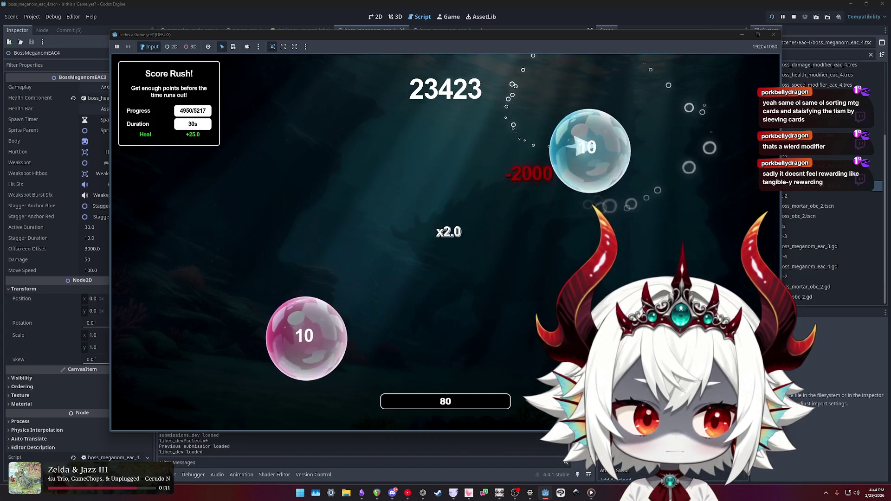
click(567, 149)
click(335, 168)
click(210, 342)
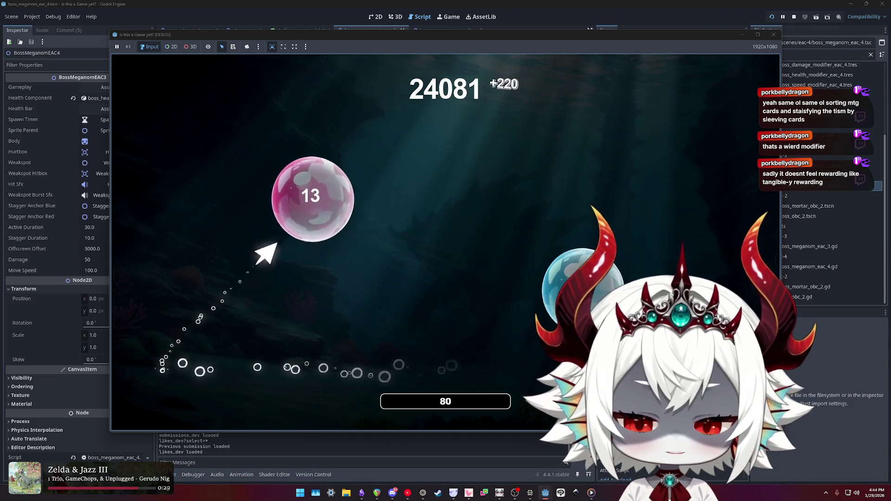
click(321, 193)
click(657, 188)
click(232, 281)
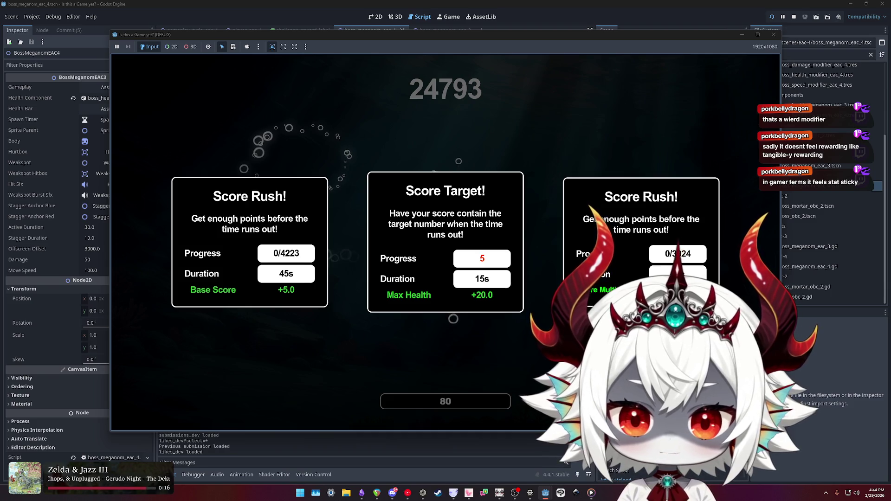
- Take the Score Target card with Max Health +20, then the boss-modified Score Target card next
click(454, 319)
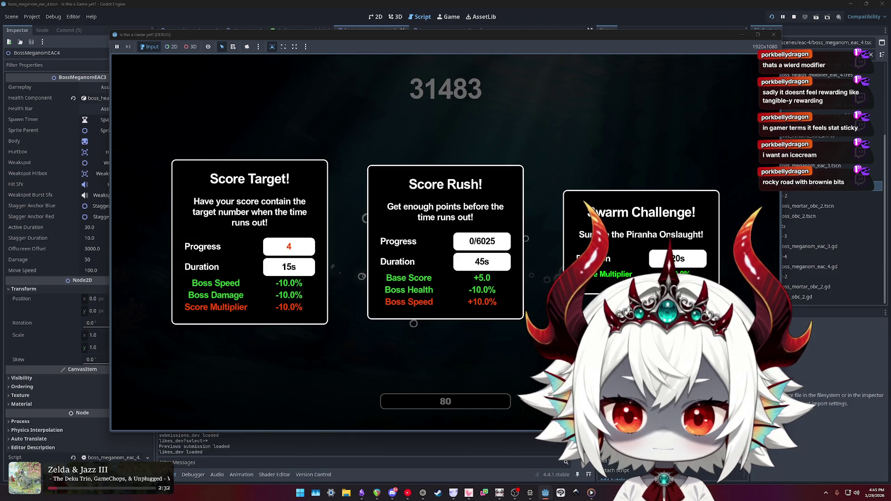
click(302, 198)
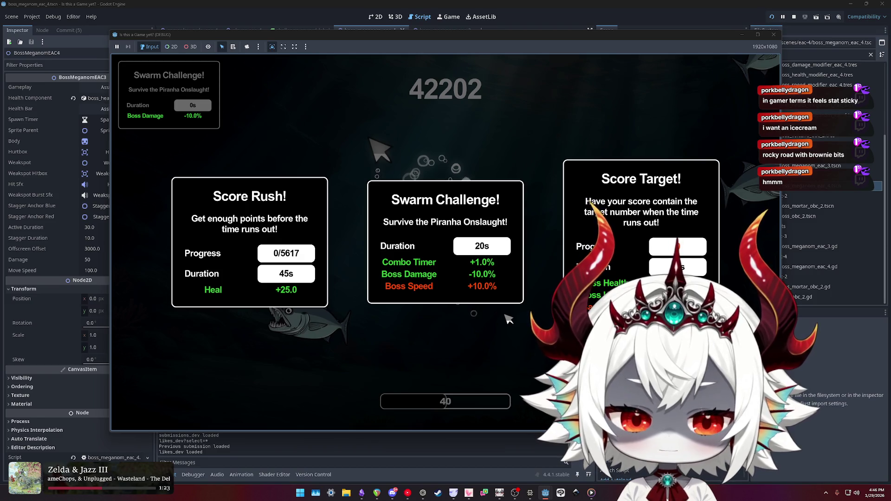
- Choose the Score Target card at the next challenge offer
click(571, 298)
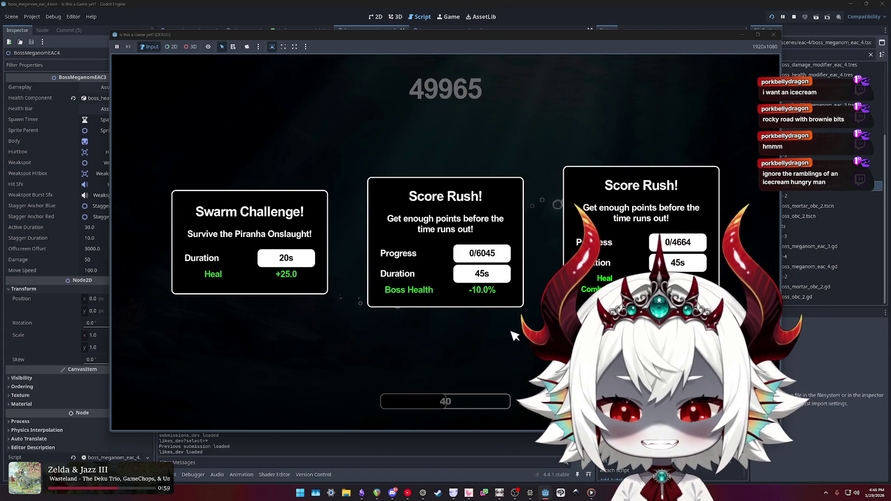
- Take the Score Rush card with Boss Health −10%, then the Boss Speed Score Rush card next
click(509, 297)
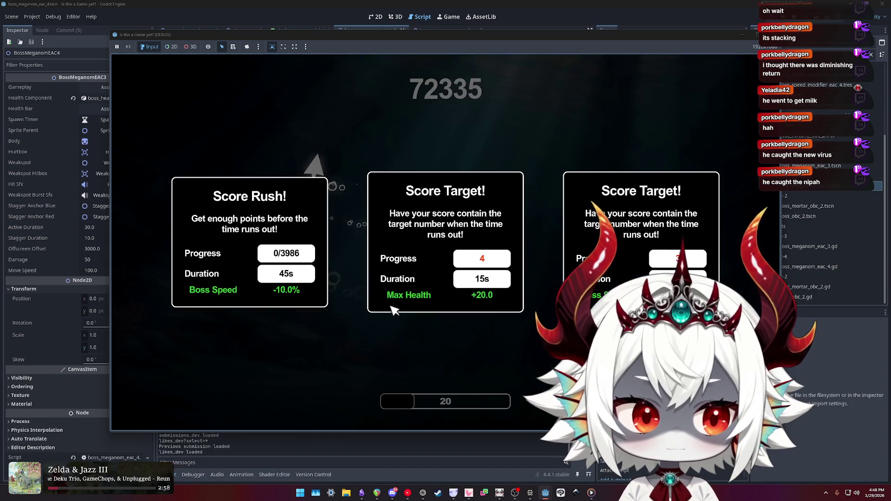
click(250, 270)
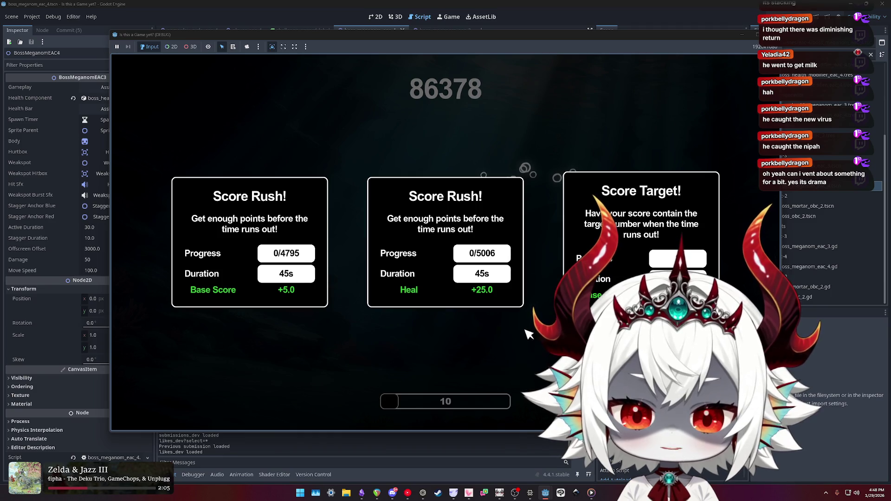
- Choose the middle Score Rush card with Heal +25.0
click(461, 269)
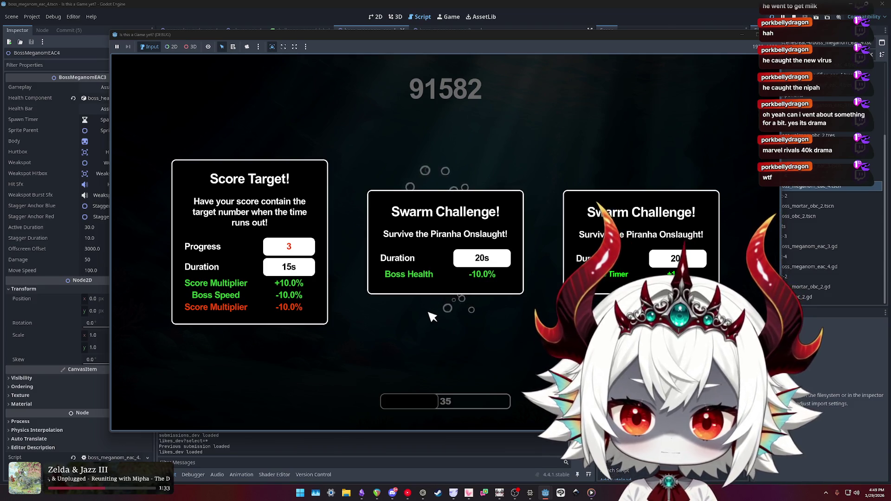
- Accept the Score Rush card with Boss Health −10.0%, then the Score Target card with +10% Score Multiplier
click(434, 288)
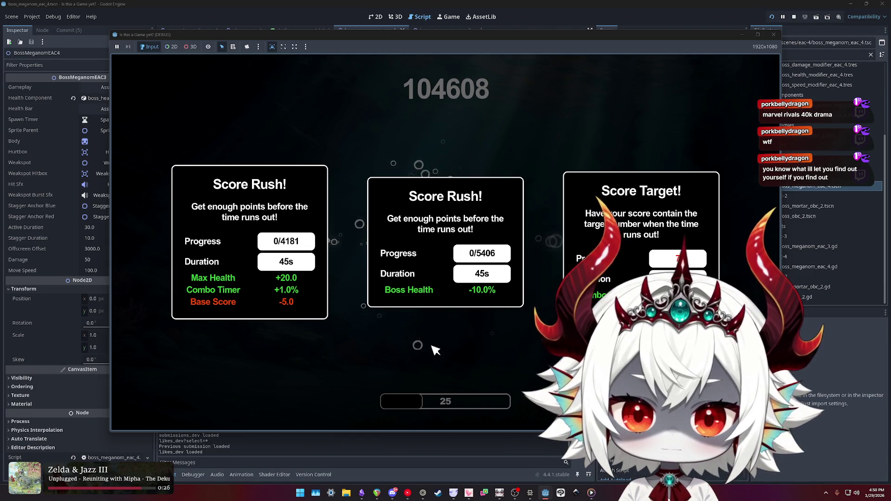
click(432, 297)
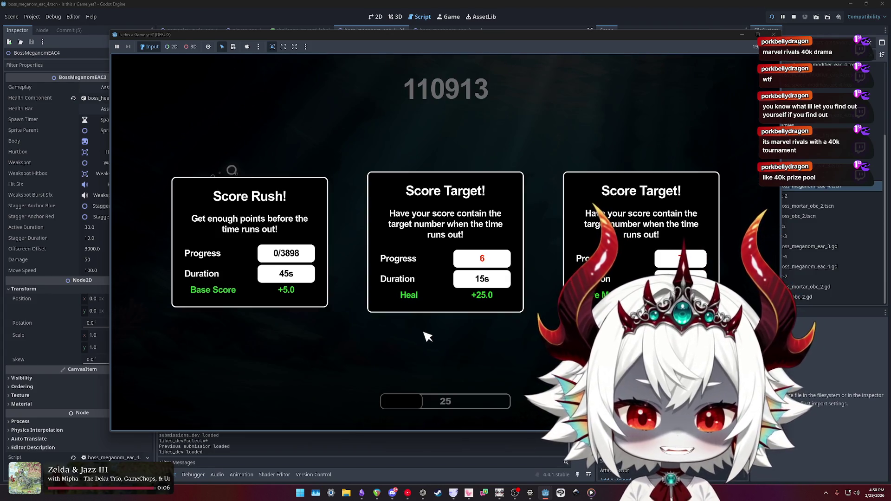
click(641, 213)
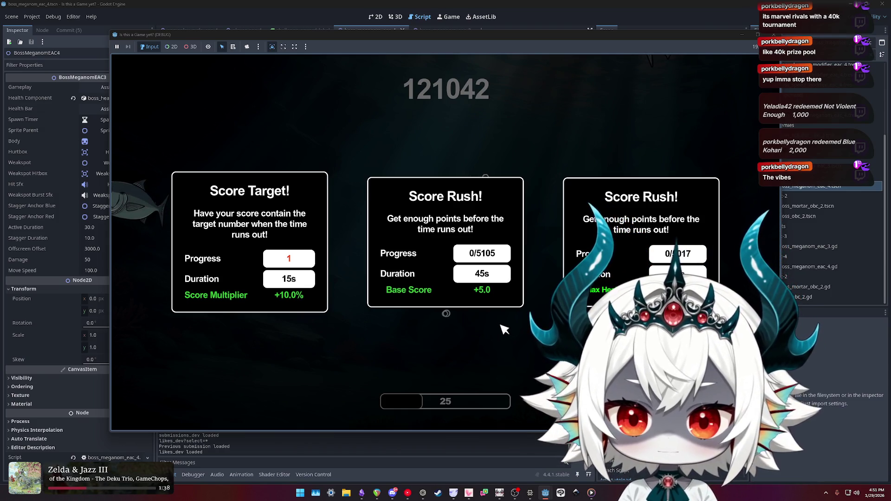
- Pick a Score Rush challenge card at the next choice to resume play
click(505, 330)
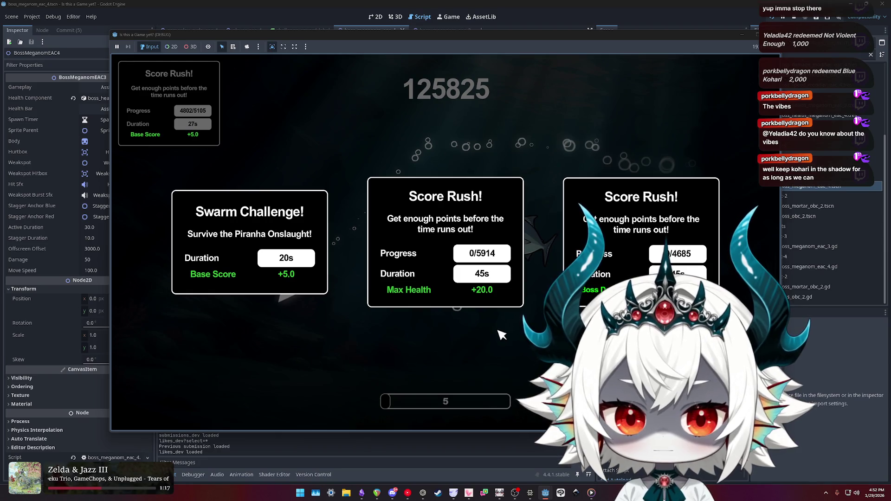
- Accept the Score Rush card, Continue after Game Over for −10K, then take the Max Health +20.0 Swarm Challenge
click(641, 232)
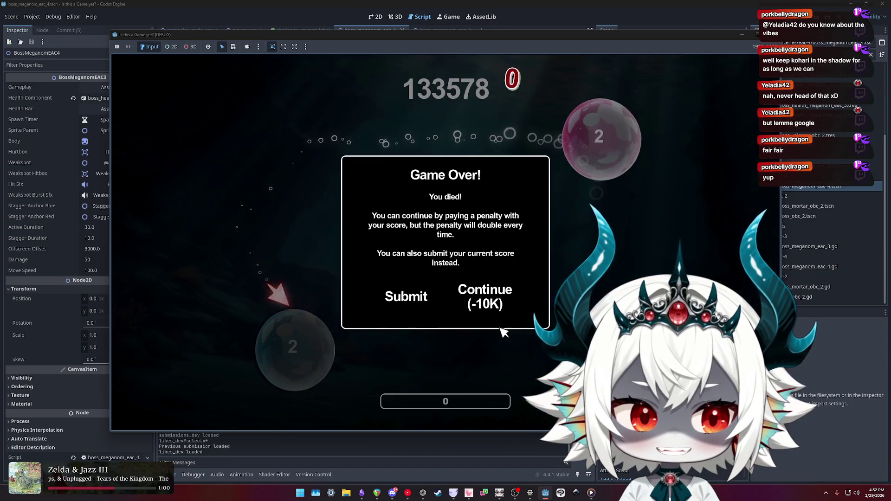
click(502, 311)
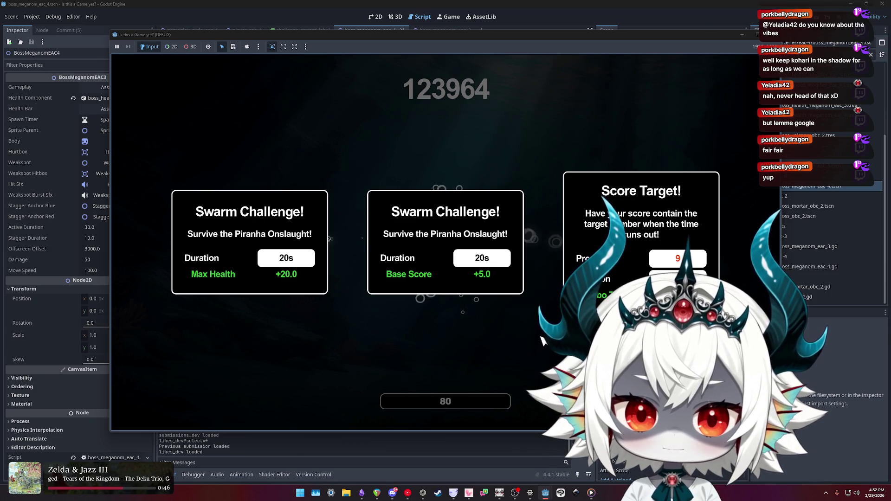
click(258, 238)
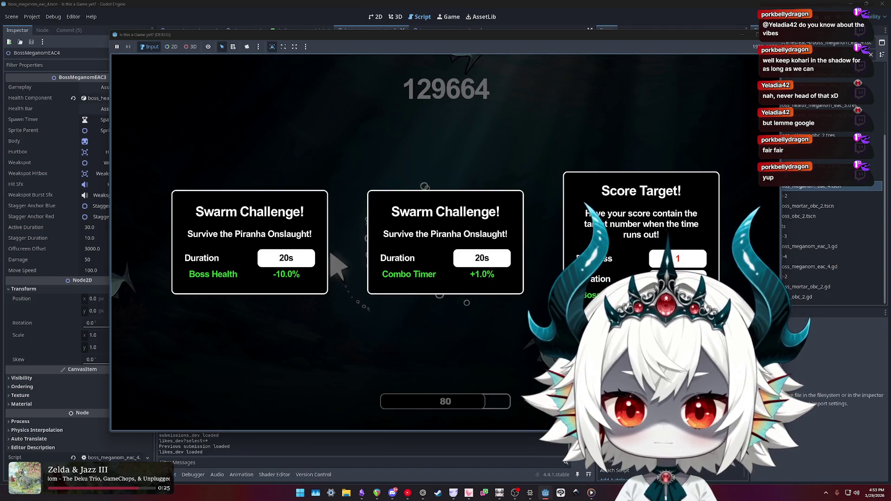
- Accept the Boss Health −10.0% Swarm Challenge, then the right Score Target card, then another Swarm Challenge
click(327, 255)
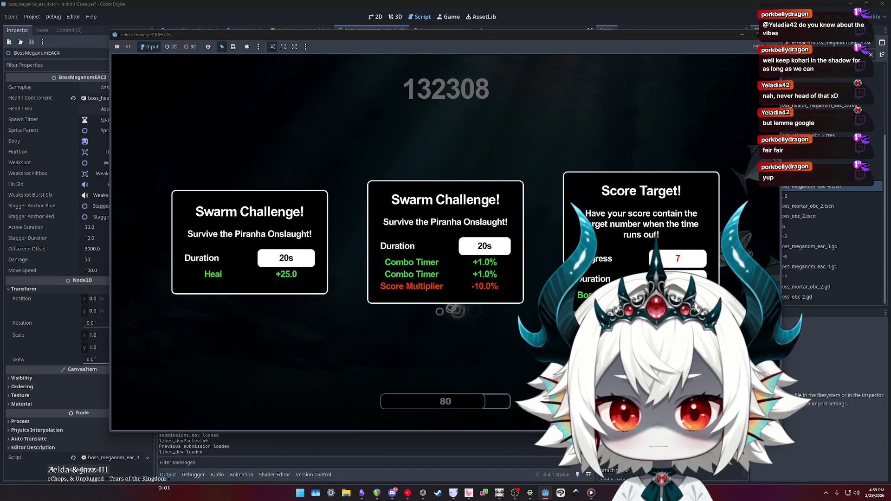
click(677, 219)
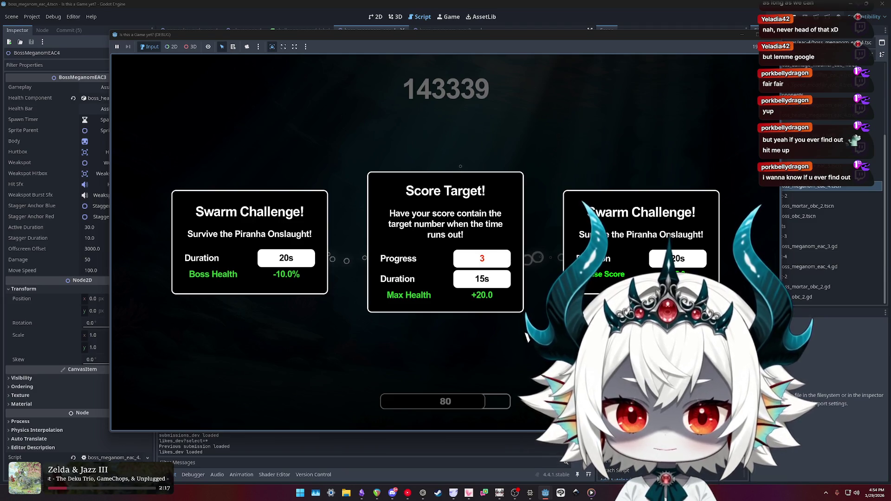
click(269, 248)
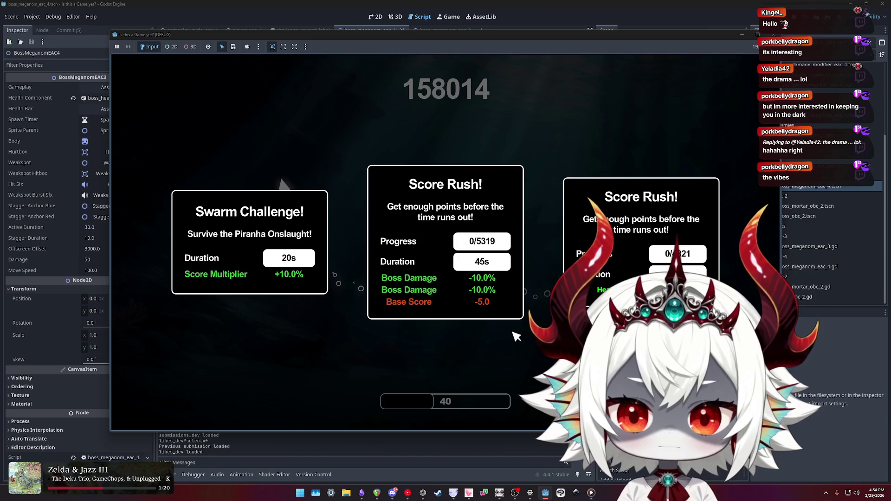
- Accept the Score Rush challenge needing 5319 points, then the next challenge card on the right
click(513, 312)
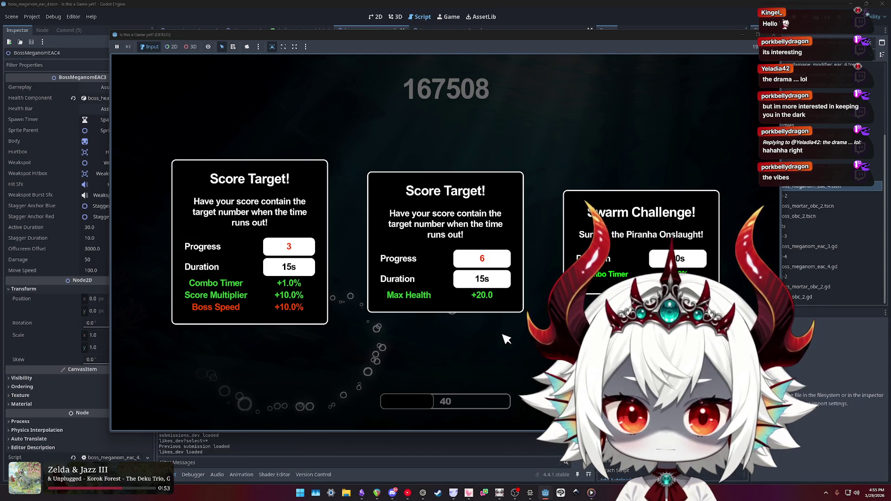
click(641, 232)
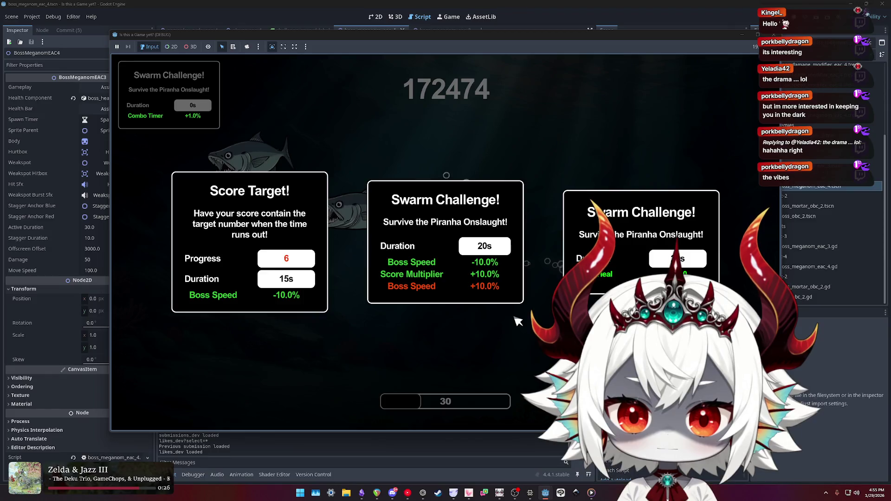
- Pick a Swarm Challenge, then left, middle and right Score Rush cards, then pause and stop the game with F8
click(585, 279)
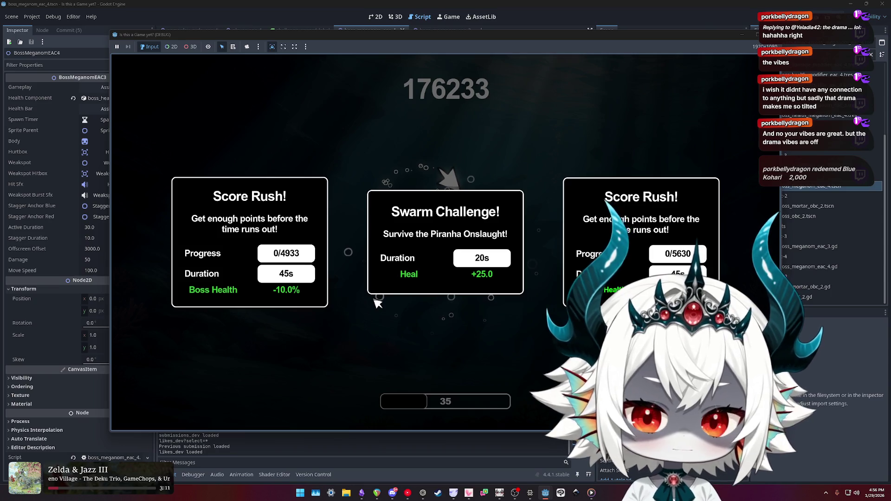
click(241, 260)
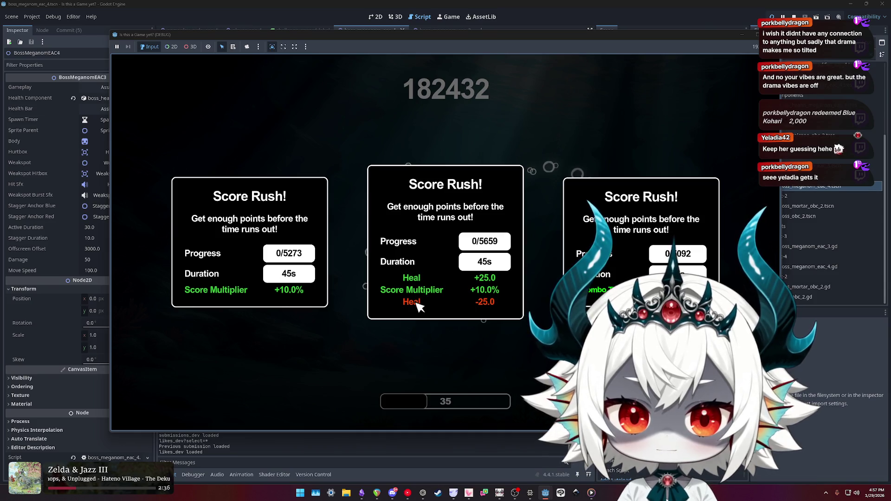
click(419, 306)
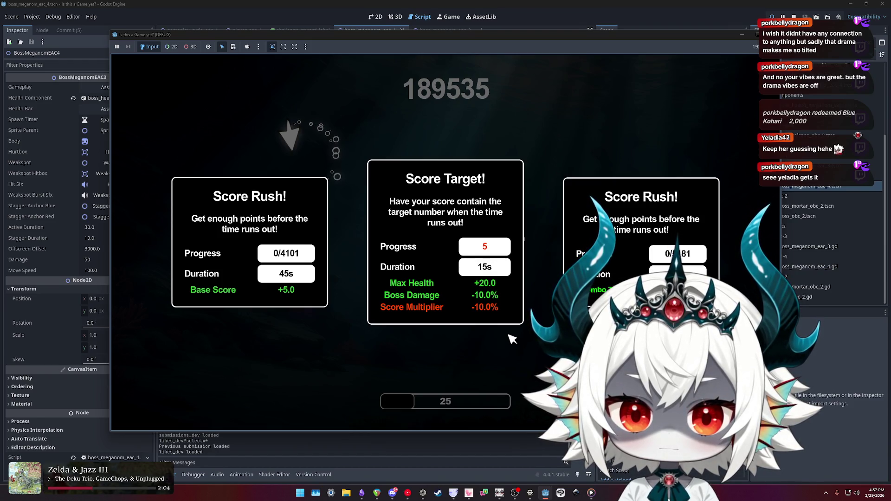
click(640, 223)
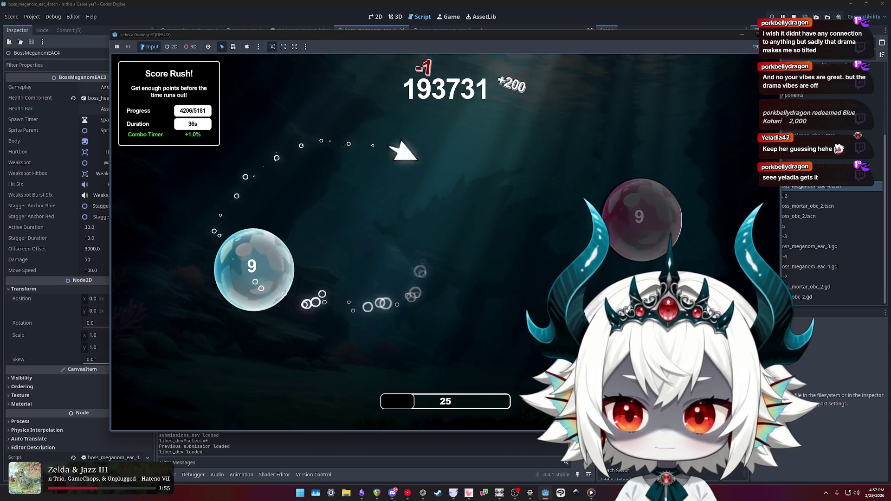
key(Escape)
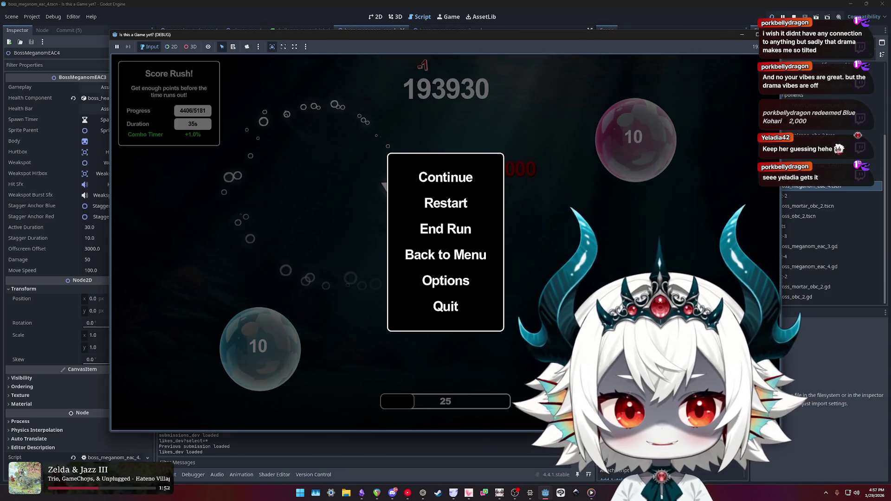
key(F8)
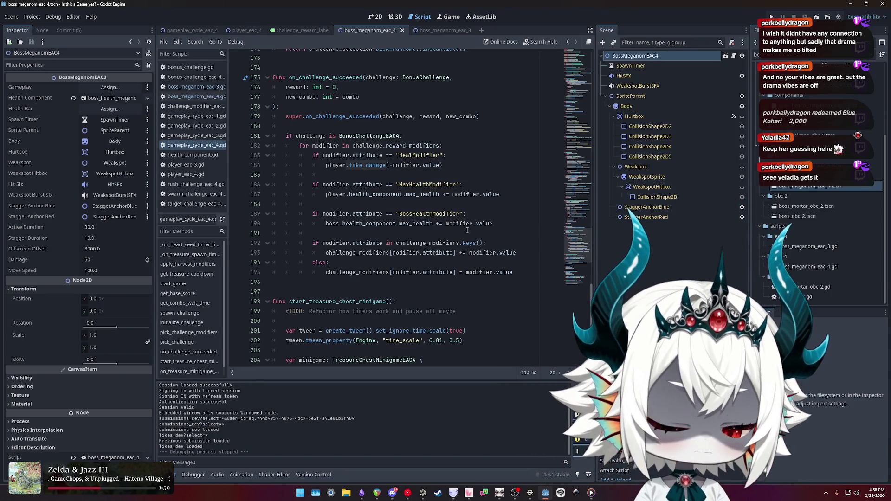
- Change line 190 from += to *= so max_health is multiplied by modifier.value
double_click(358, 253)
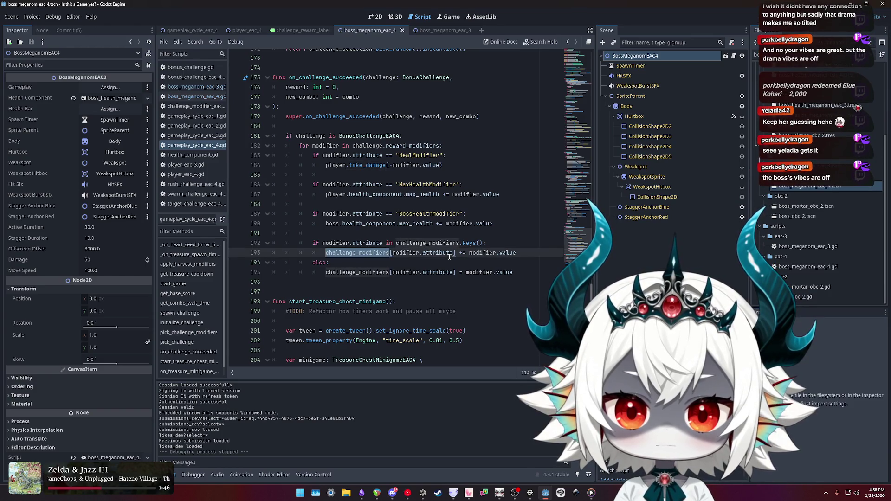
double_click(411, 224)
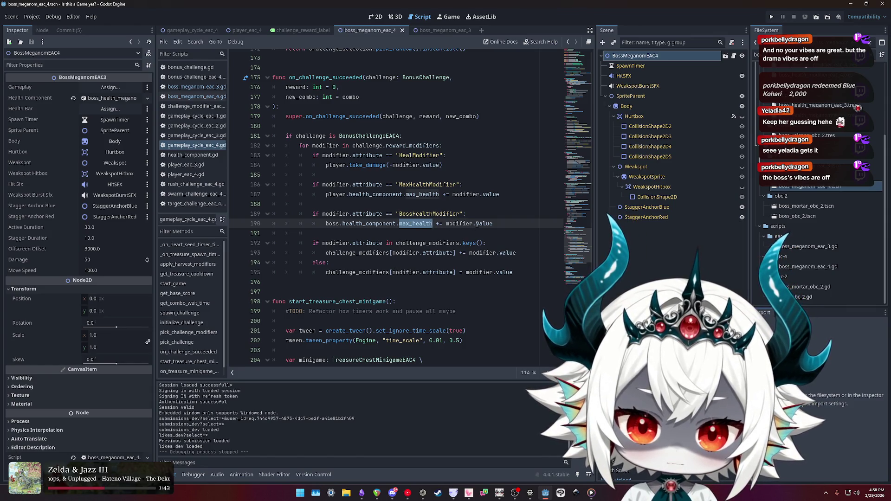
double_click(484, 224)
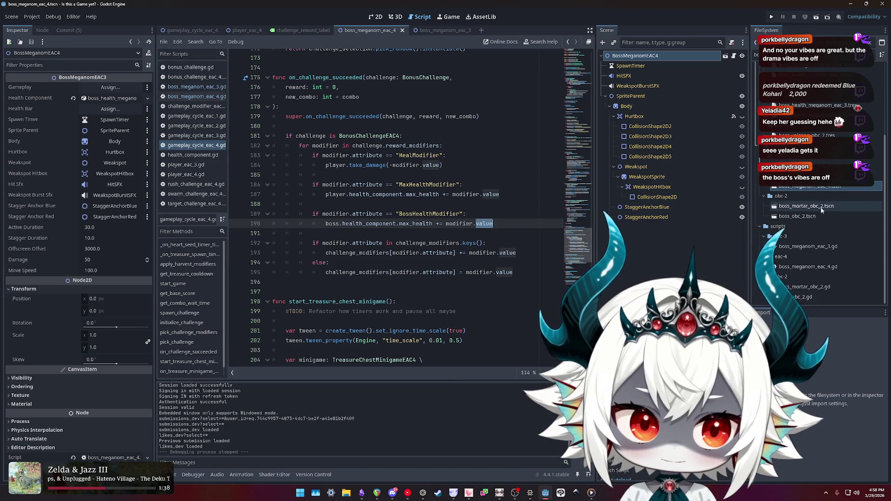
click(440, 223)
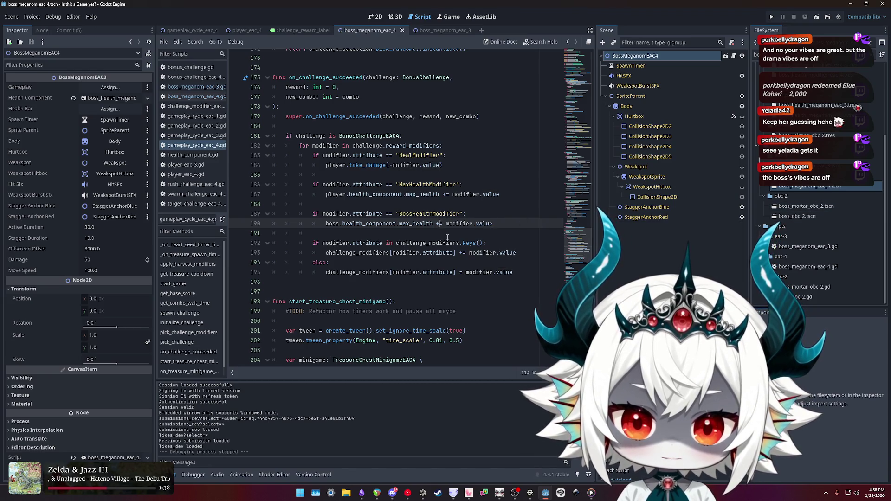
key(BackSpace)
text(*)
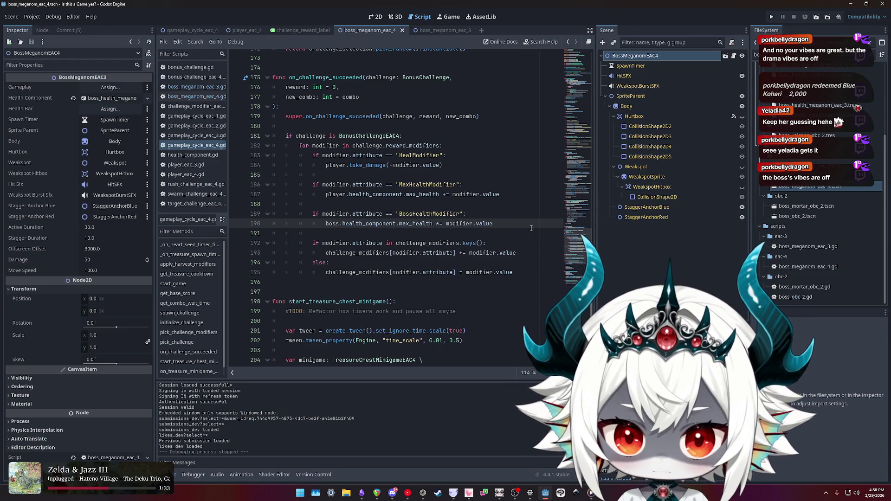
double_click(430, 225)
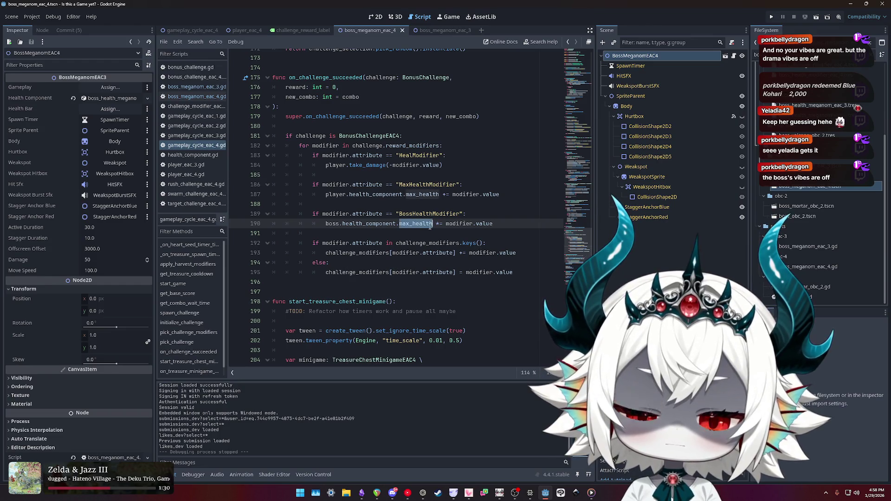
double_click(491, 224)
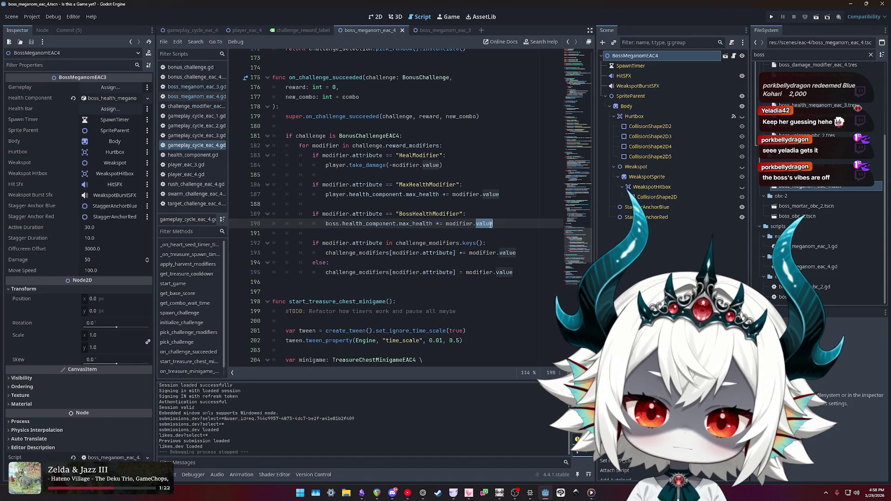
- Filter the FileSystem for 'modif' and open boss_health_modifier_eac_4.tres to check its −0.1 Boss Health value
double_click(761, 54)
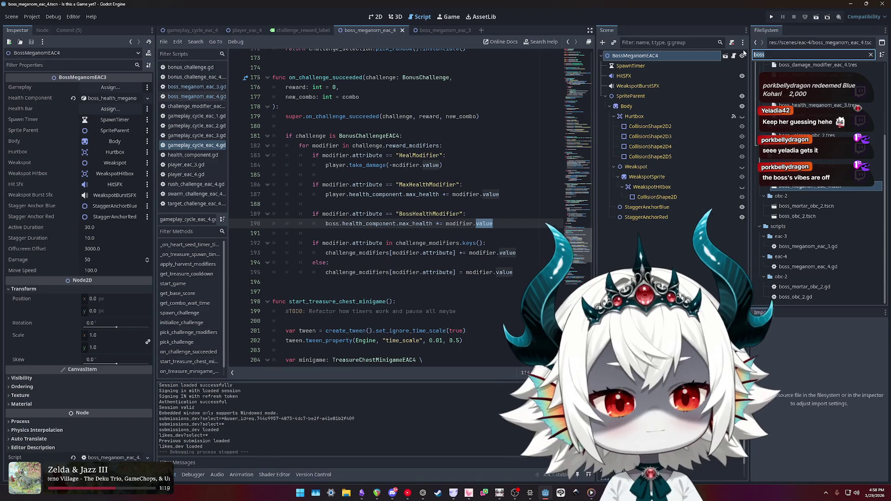
text(bo)
key(BackSpace)
key(BackSpace)
text(modi)
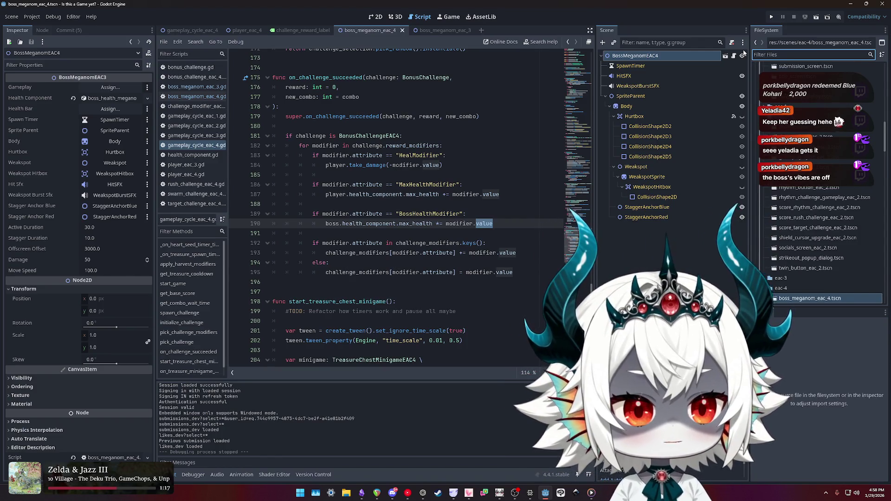
text(f)
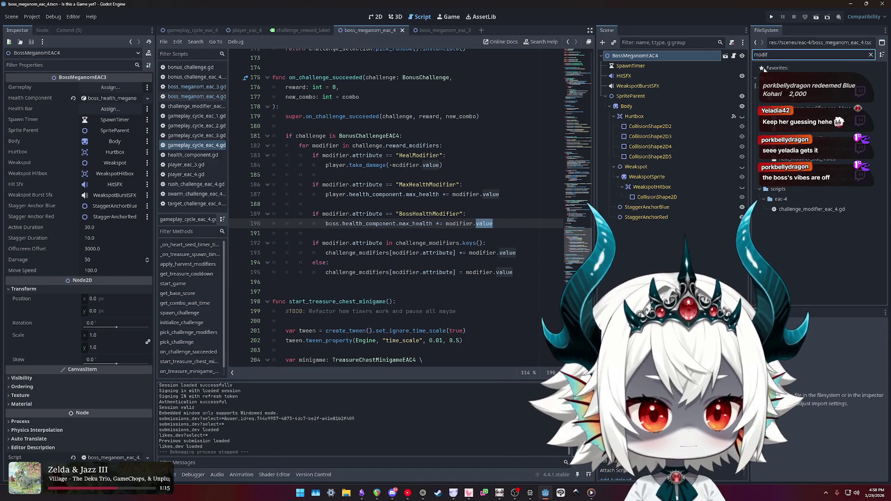
click(808, 130)
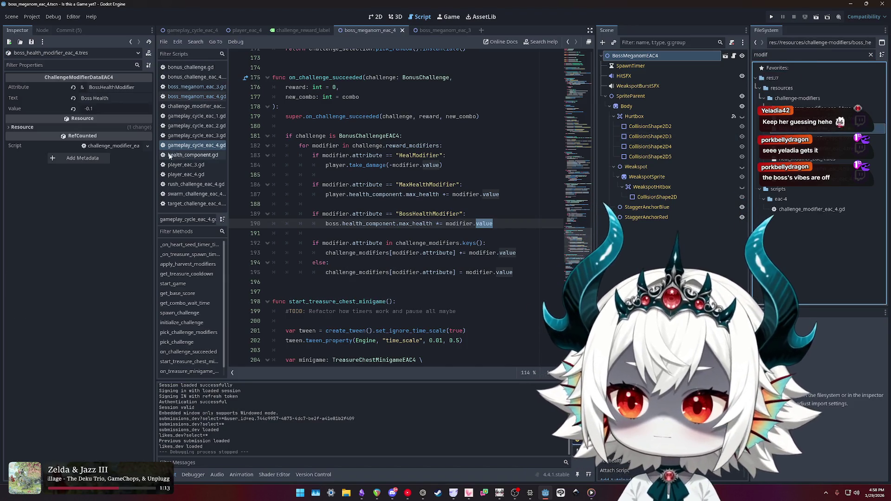
mouse_move(104, 105)
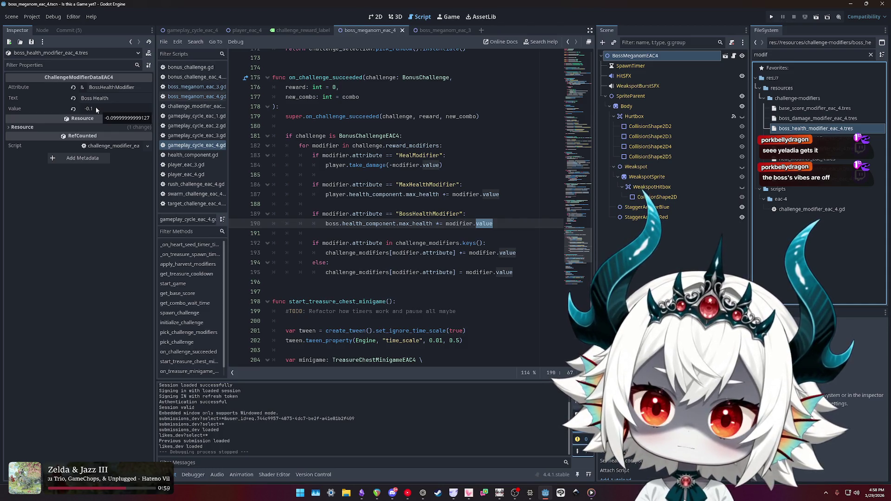
click(448, 224)
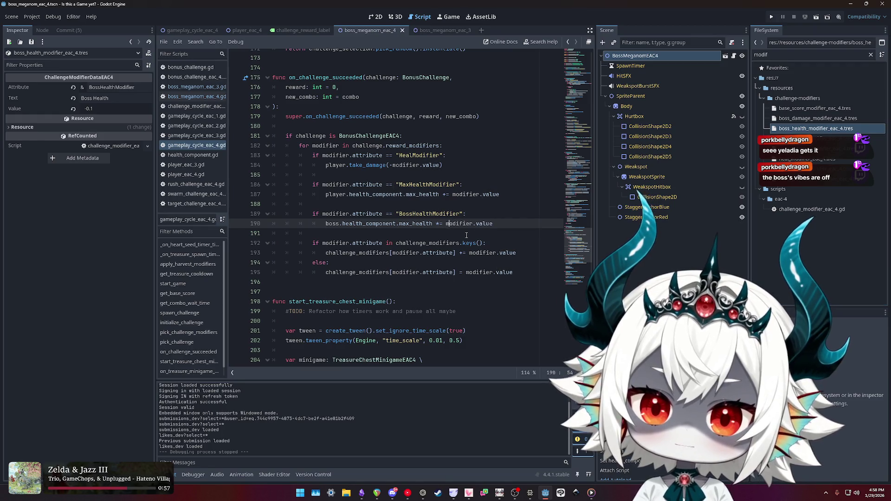
- Rewrite line 190 as 'boss.health_component.max_health = \' ending in a line continuation
key(Left)
key(Left)
key(Left)
key(BackSpace)
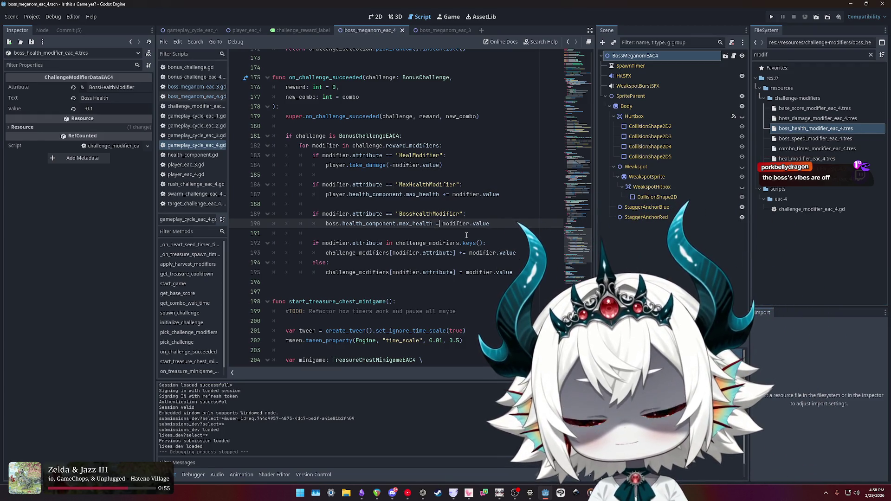
text(modifier)
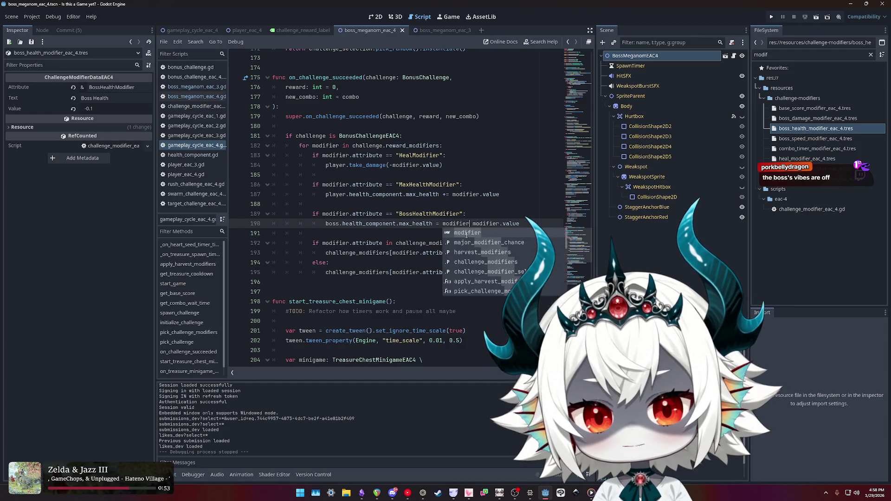
key(ctrl+BackSpace)
key(Left)
key(Left)
key(Left)
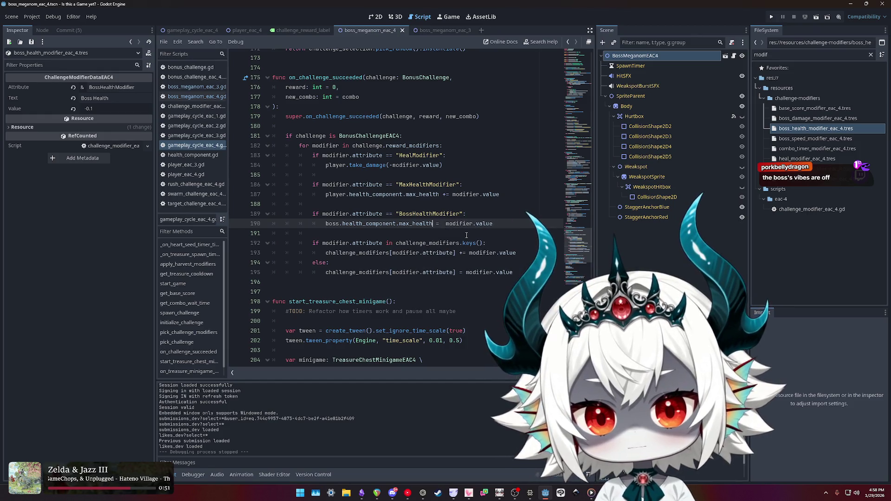
key(ctrl+shift+Left)
key(ctrl+shift+Left)
key(ctrl+shift+Left)
key(ctrl+c)
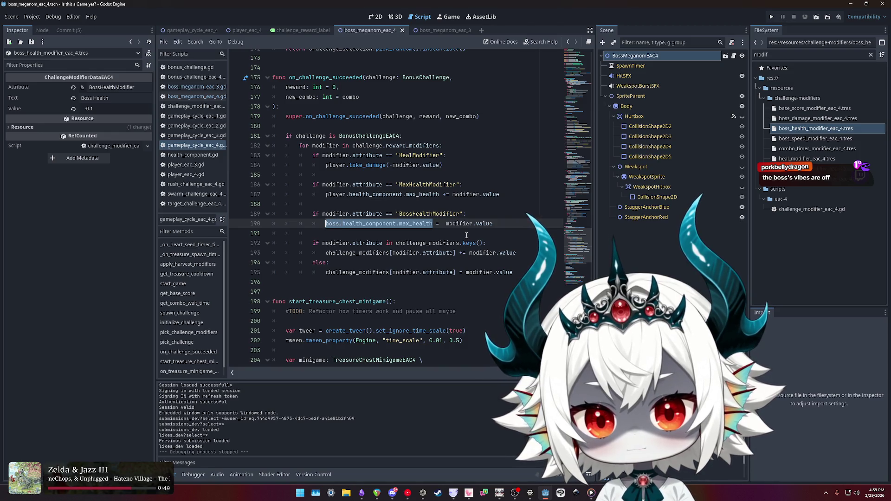
key(Right)
key(Right)
key(Right)
text(\)
- Add the continuation line 'boss.health_component.max_health_base * modifier.value'
key(Return)
key(ctrl+v)
text(_)
key(Return)
text(*)
key(Delete)
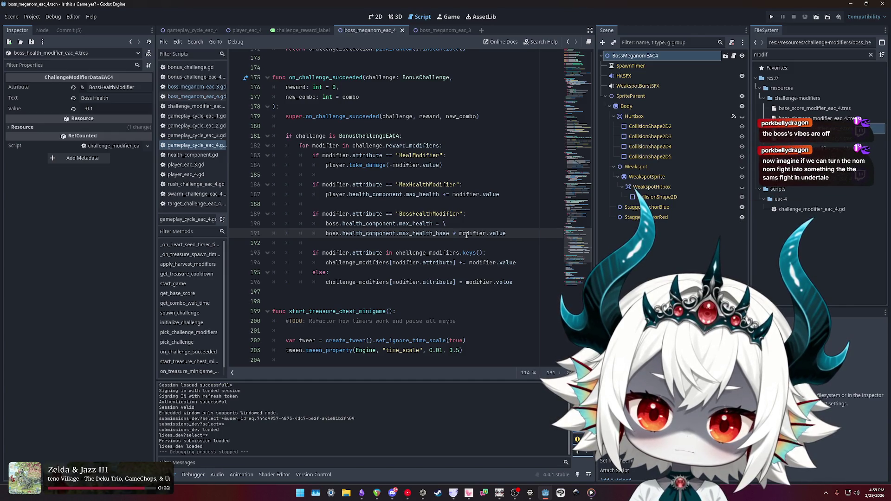
key(End)
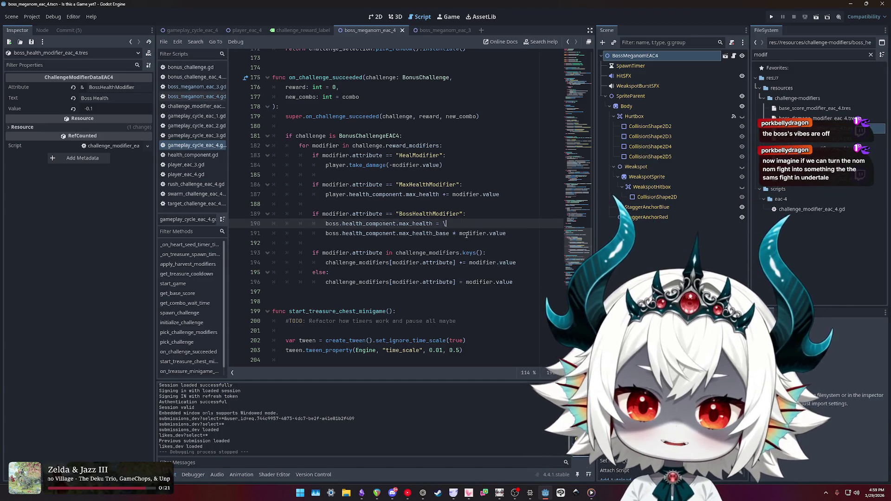
- Move the BossHealthModifier block below the if/else, after the challenge_modifiers update in the loop
key(shift+Up)
key(shift+Up)
key(shift+Home)
key(alt+Down)
key(alt+Down)
key(alt+Down)
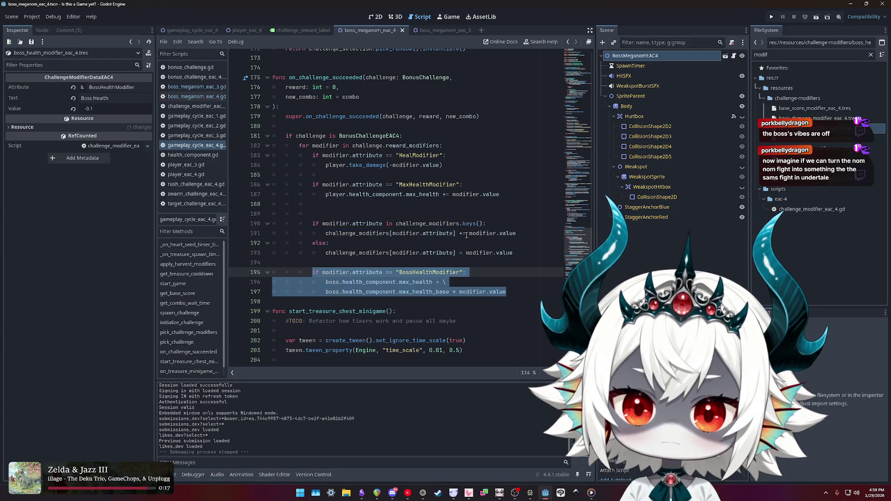
key(Up)
key(Up)
key(End)
key(Return)
key(Delete)
key(Down)
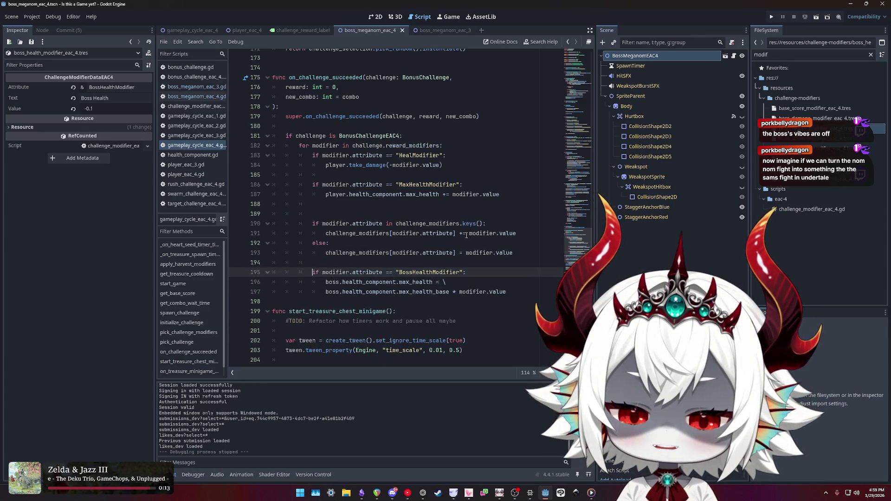
- Try dedenting the block, restore its indentation inside the loop, and add a blank line before the next function
key(shift+Down)
key(shift+Down)
key(shift+End)
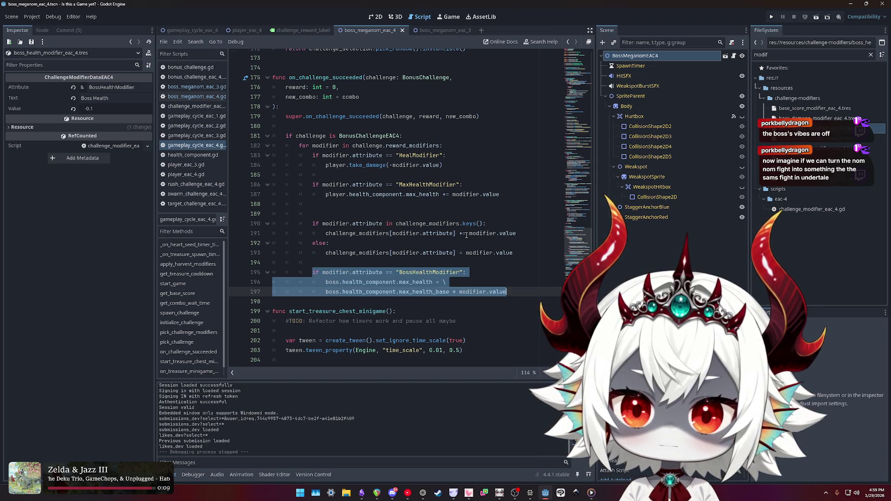
key(shift+Tab)
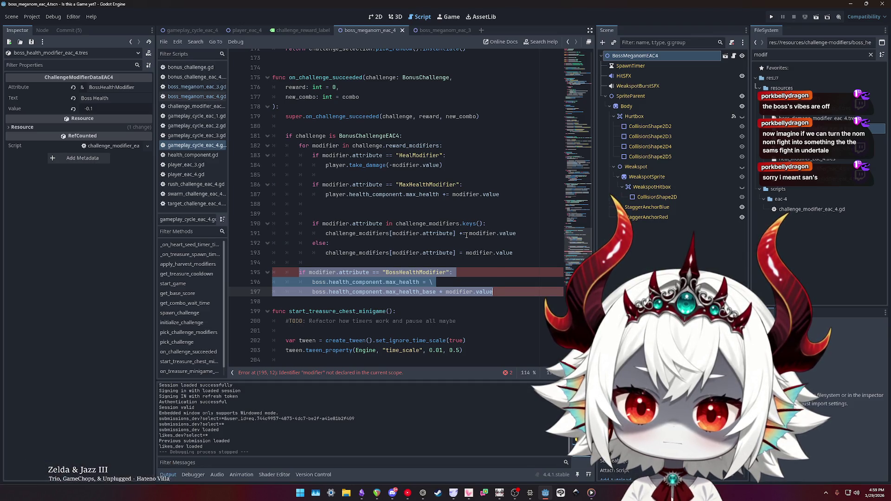
key(Right)
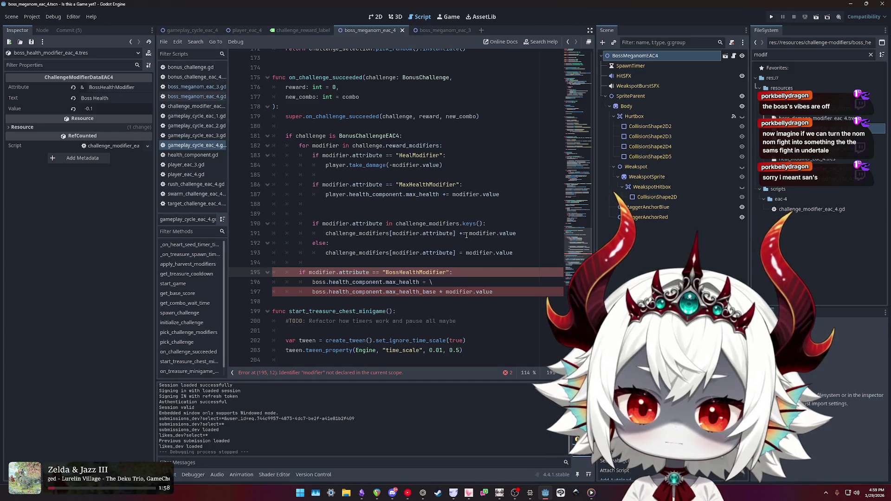
key(shift+Down)
key(shift+Down)
key(shift+End)
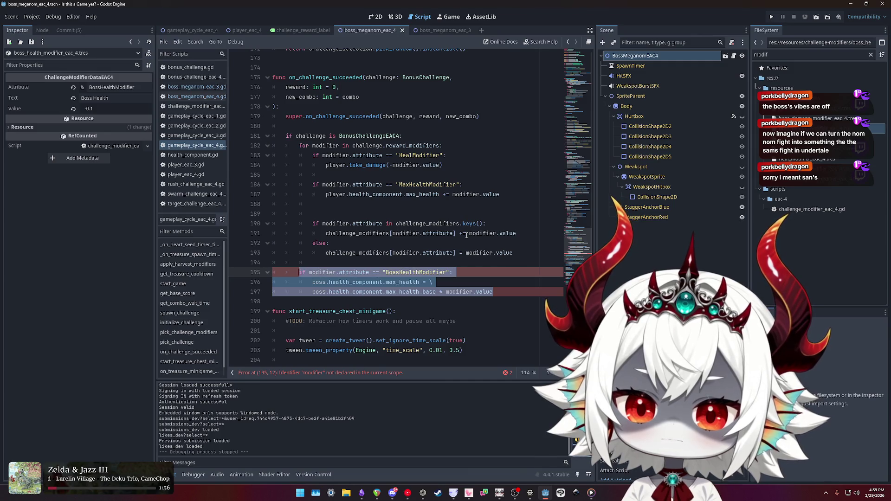
key(Tab)
key(alt+Up)
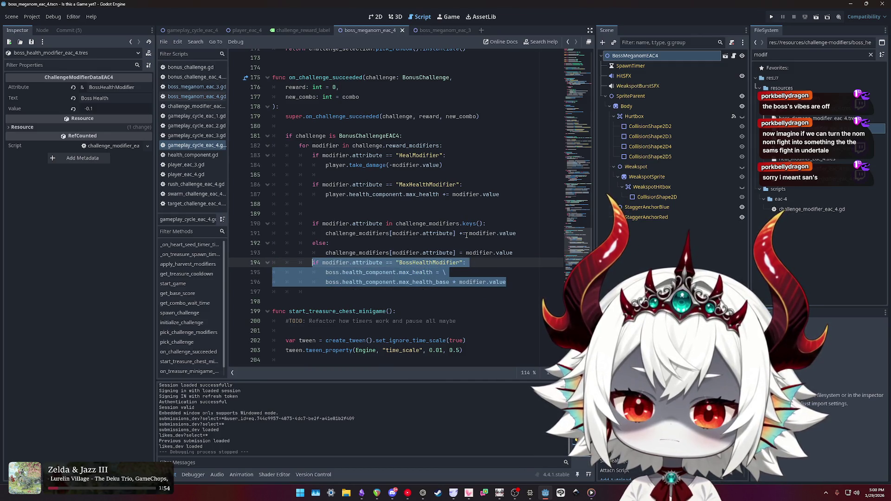
key(Up)
key(Return)
key(Down)
key(Down)
key(Down)
key(shift+Home)
key(End)
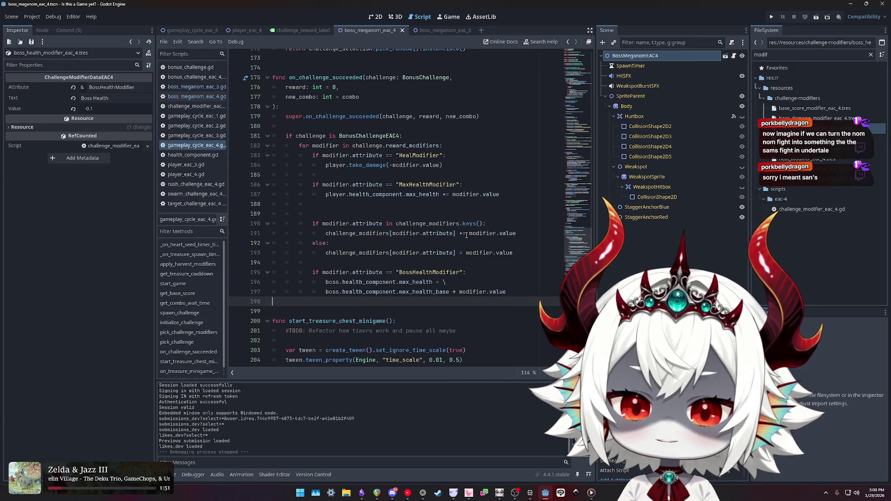
- Indent the max_health_base continuation line one level further
key(Up)
key(Up)
key(Up)
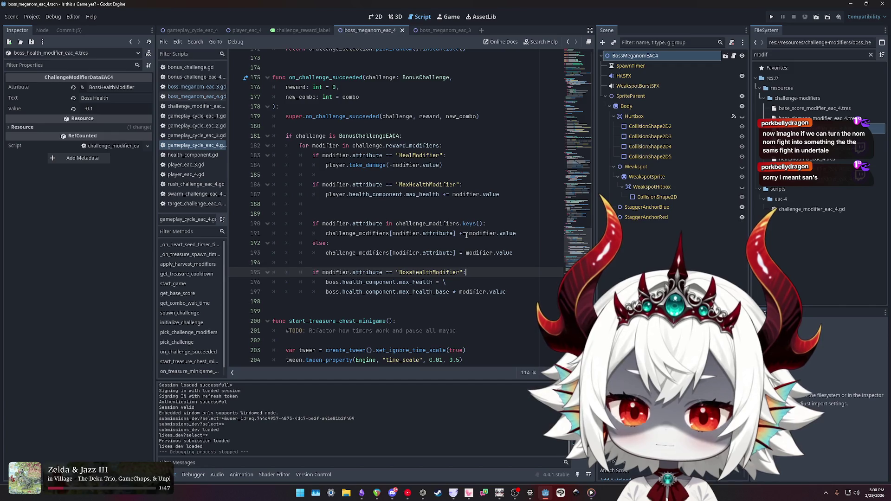
key(Down)
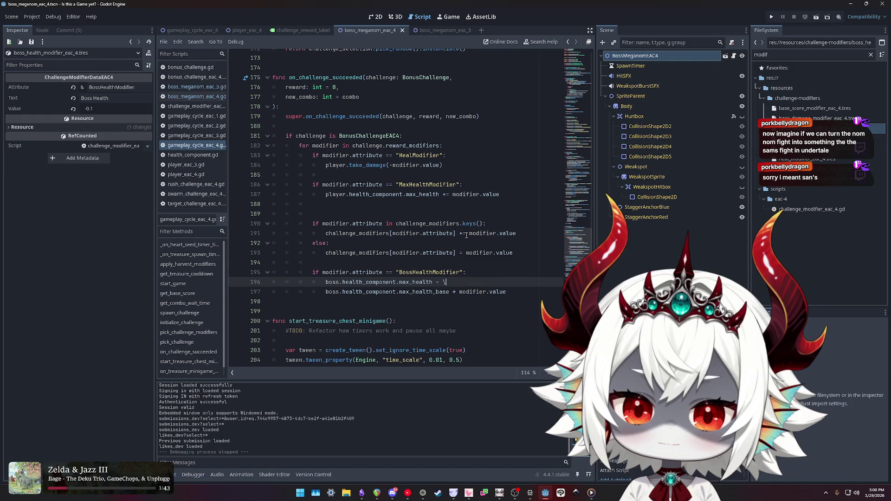
key(Down)
key(Home)
key(ctrl+Right)
key(Tab)
key(Tab)
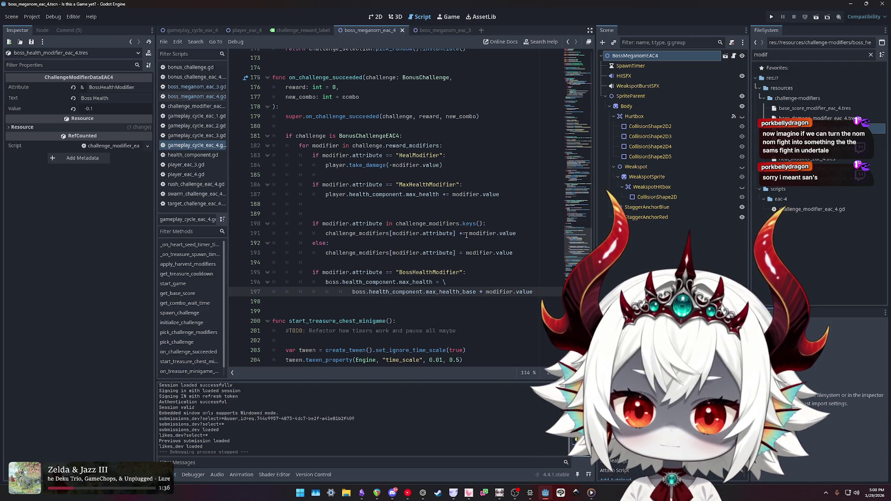
- Replace modifier.value on line 197 with challenge_modifiers[modifier.attribute] taken from line 193
key(Up)
key(Up)
key(Up)
key(ctrl+shift+Right)
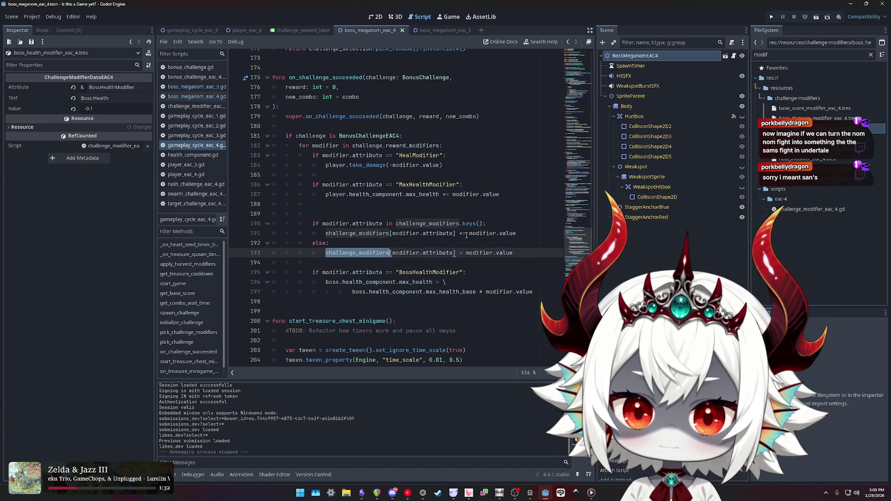
key(ctrl+shift+Right)
key(shift+Right)
key(shift+Right)
key(shift+Right)
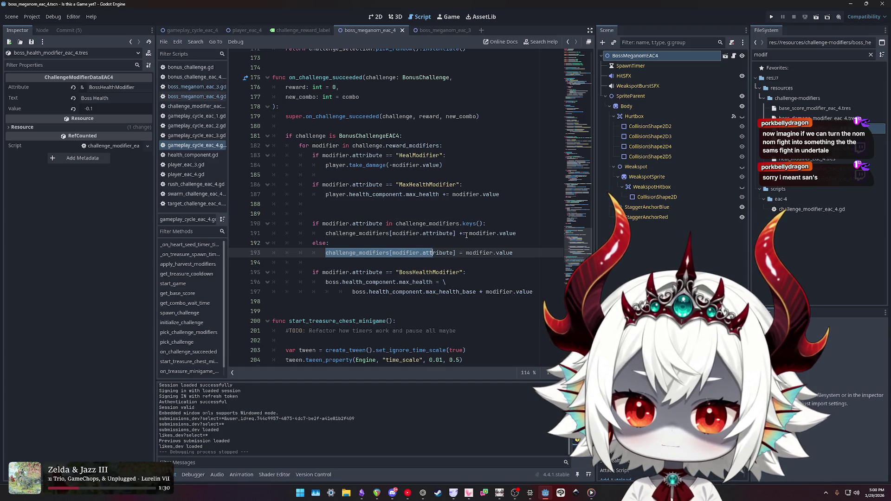
key(shift+Right)
key(shift+Right)
key(shift+Right)
key(ctrl+c)
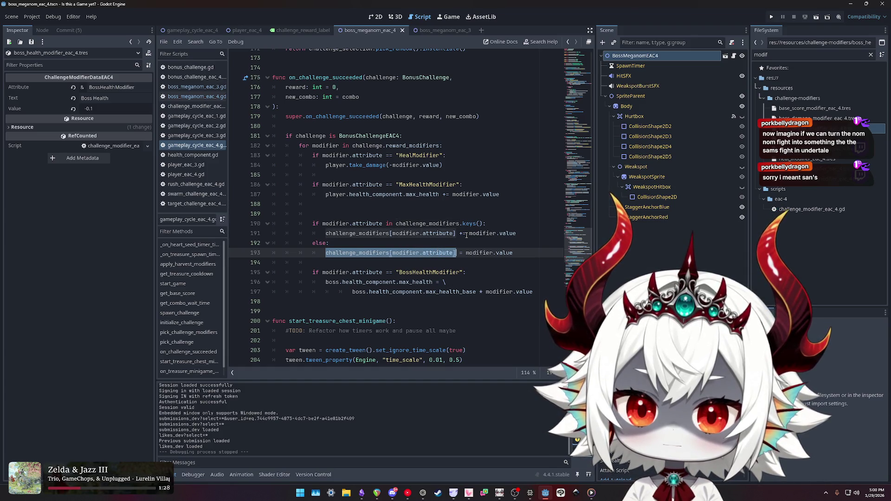
key(Down)
key(Down)
key(Down)
key(ctrl+shift+Left)
key(ctrl+shift+Left)
key(ctrl+shift+Left)
key(ctrl+v)
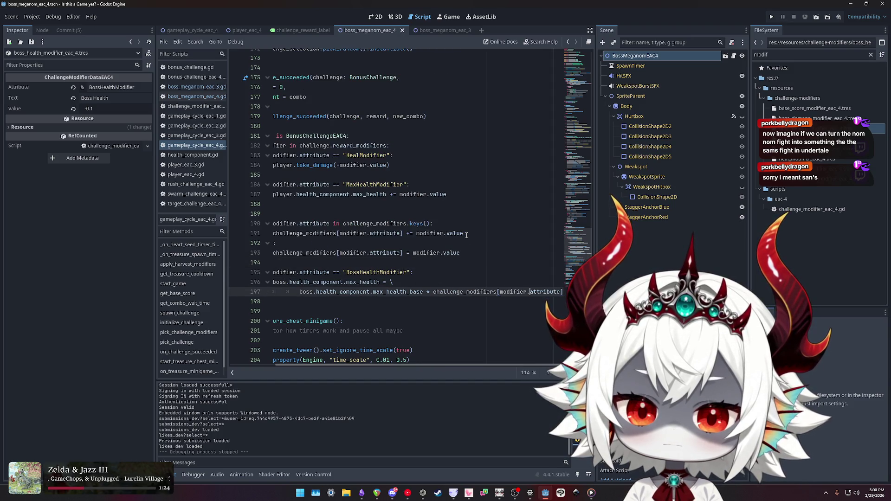
- Break line 197 so max_health_base and the multiplier term sit on separate backslash-continued lines
key(ctrl+Left)
key(ctrl+Left)
key(ctrl+Left)
key(Home)
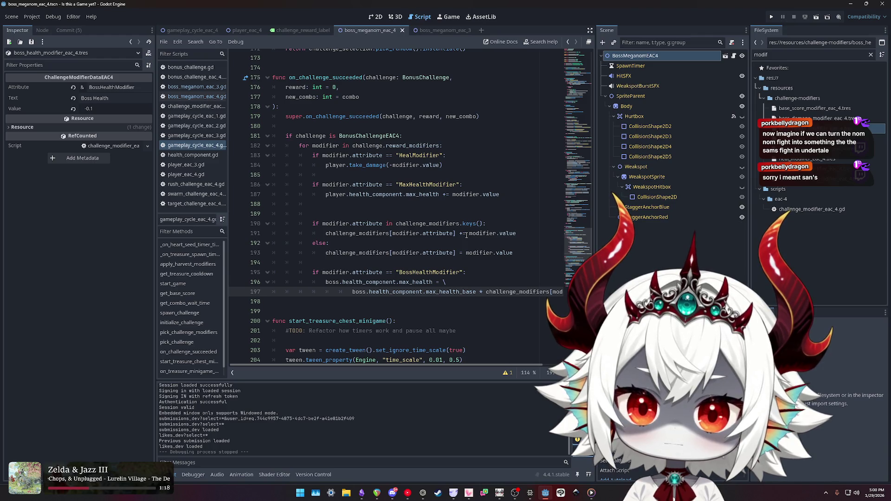
key(End)
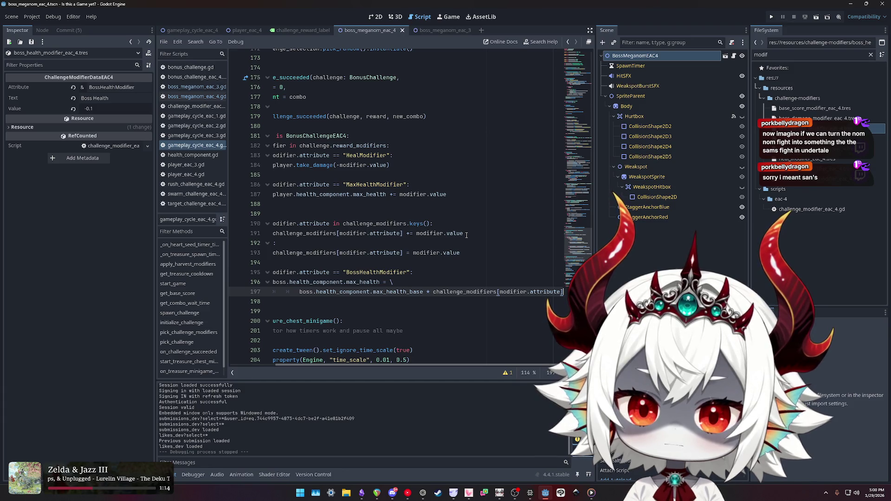
key(Home)
key(ctrl+Right)
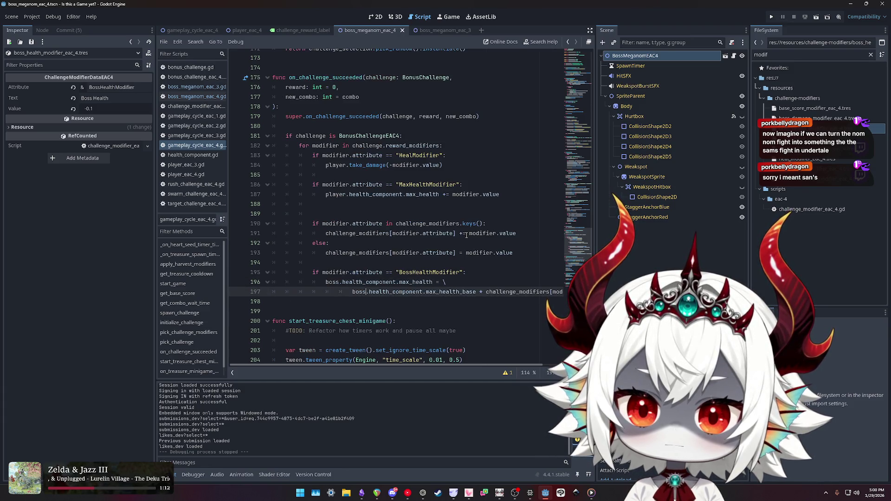
key(BackSpace)
key(BackSpace)
key(BackSpace)
key(BackSpace)
key(Return)
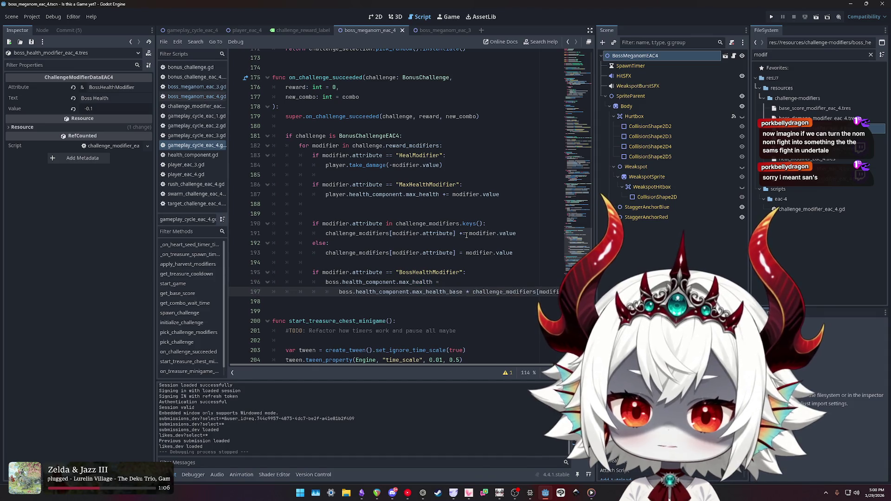
key(ctrl+Left)
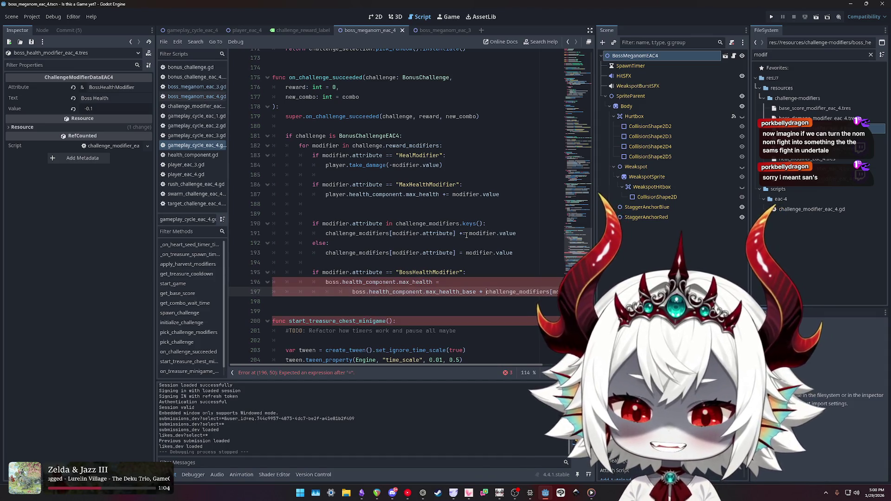
text(\)
key(Return)
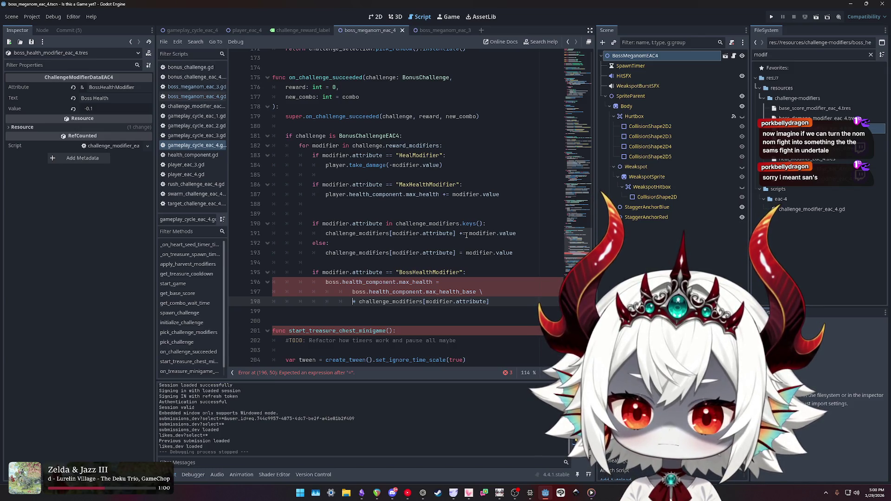
- Add a trailing backslash to the max_health = line and clear the stray selection
key(Up)
key(Up)
key(End)
text(\)
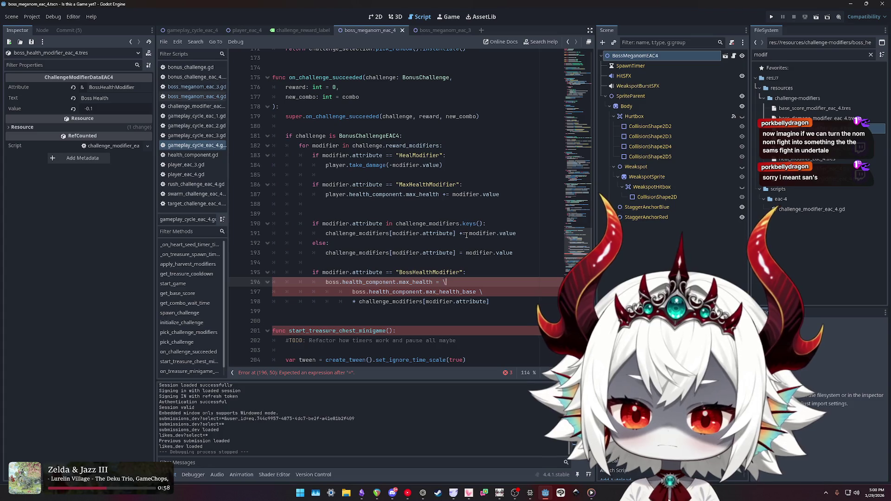
key(Down)
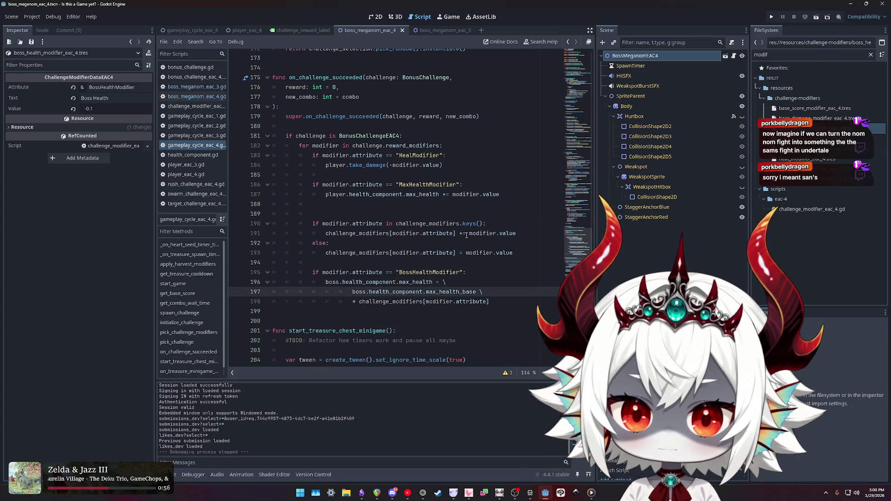
key(Down)
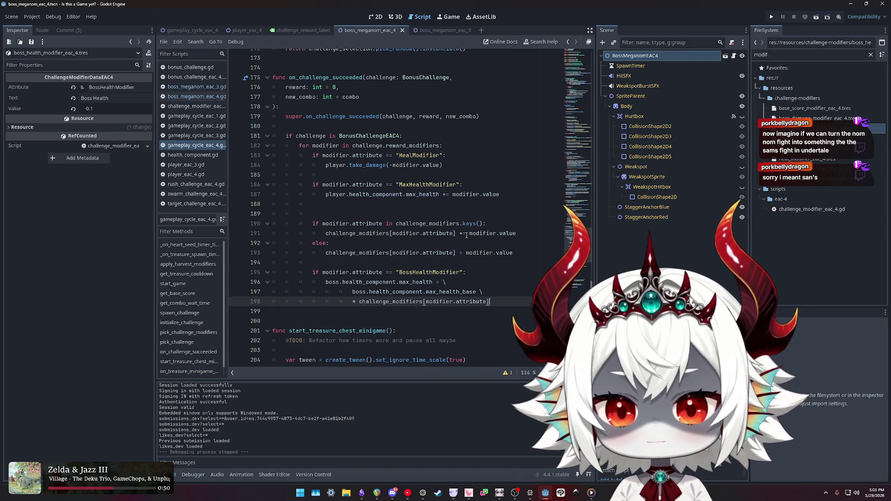
drag(511, 233, 412, 234)
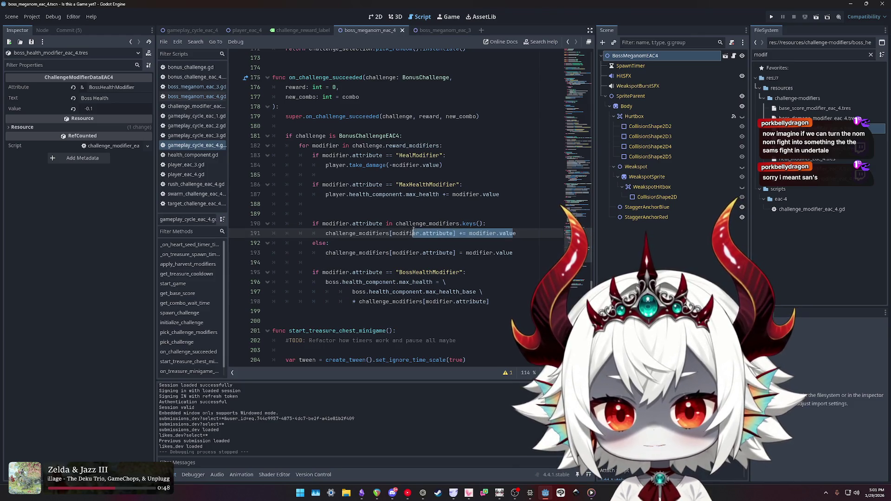
click(500, 290)
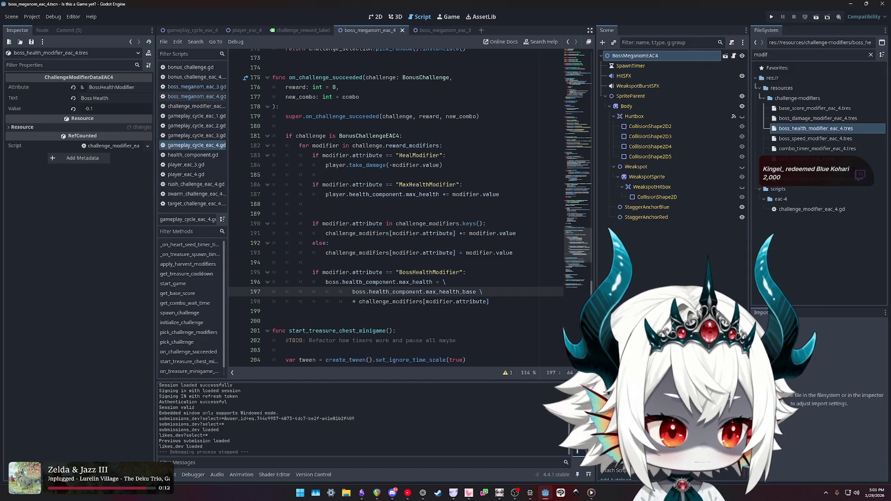
key(alt+Tab)
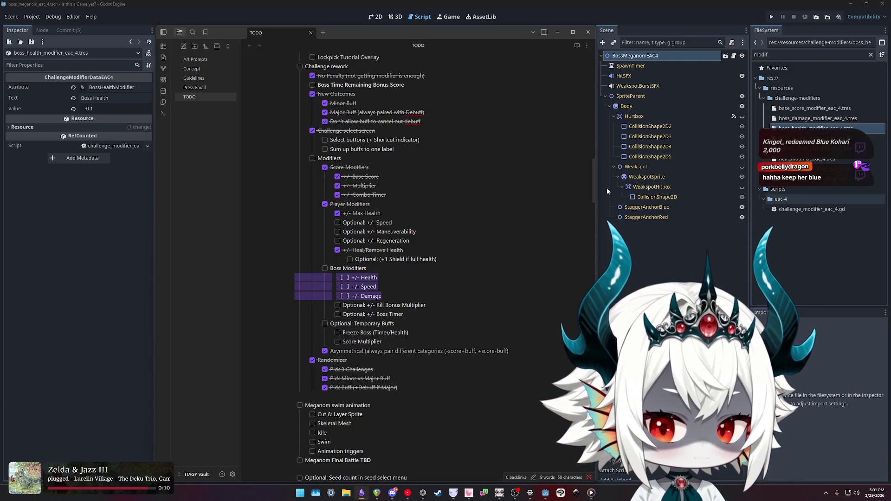
click(438, 294)
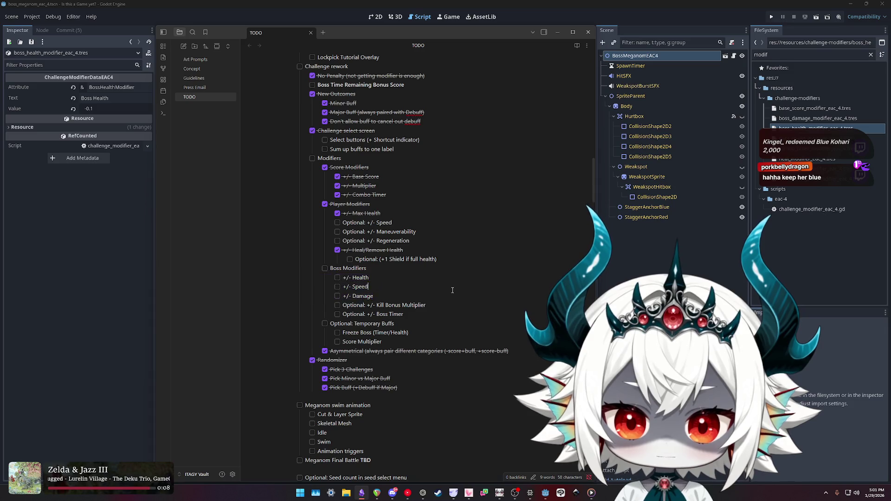
scroll(409, 307, down, 3)
mouse_move(375, 310)
mouse_down()
mouse_move(279, 258)
mouse_move(383, 320)
mouse_up()
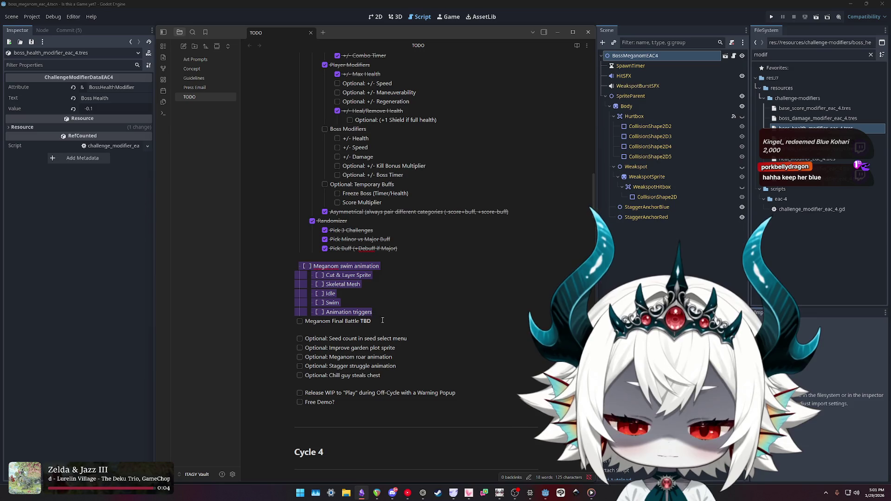
click(380, 321)
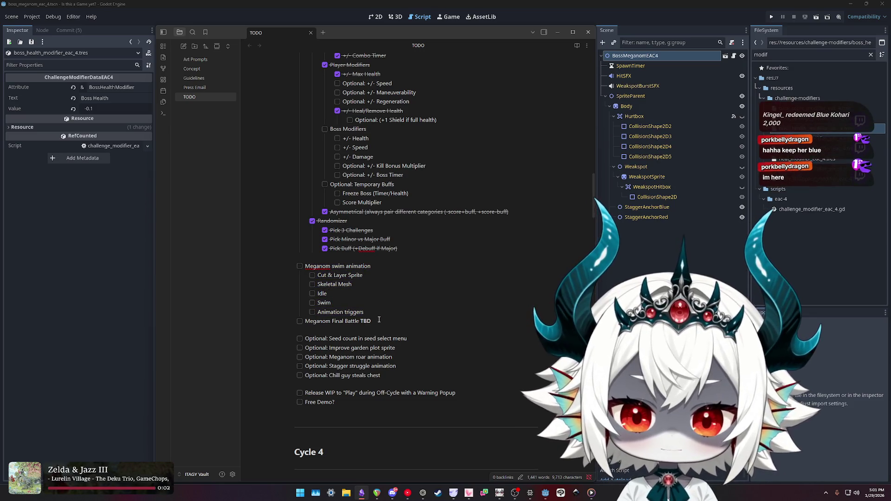
triple_click(380, 320)
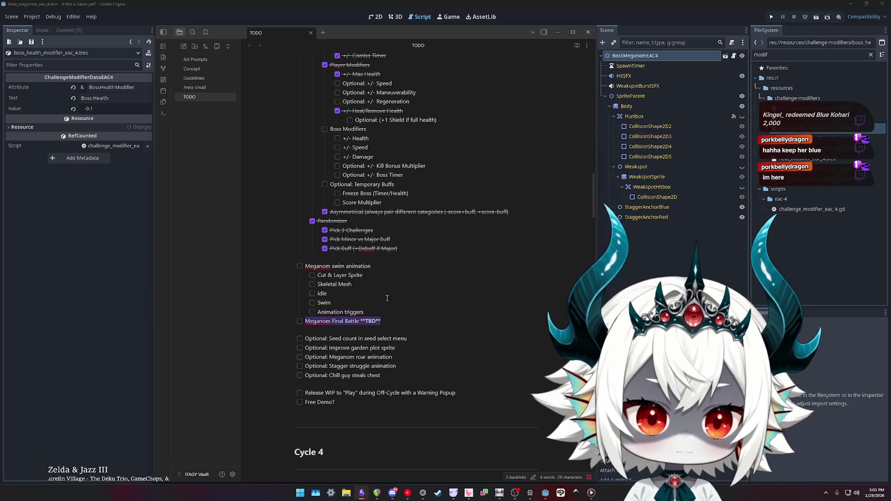
click(400, 322)
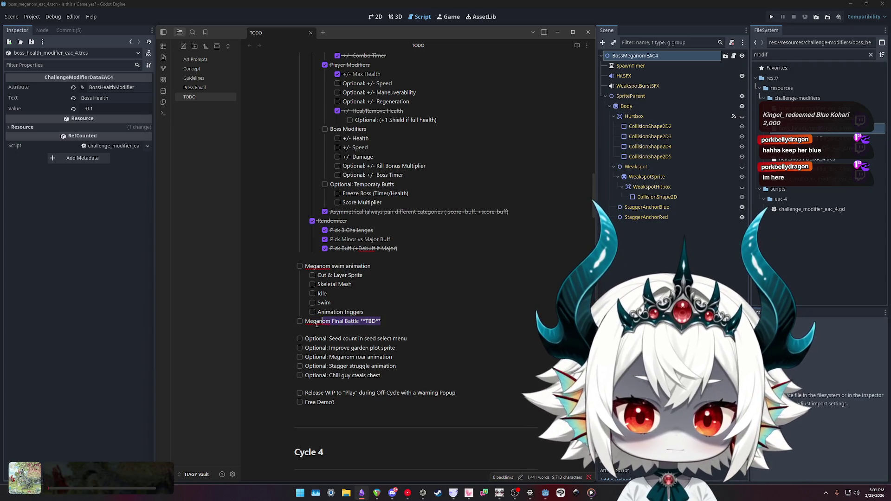
triple_click(392, 324)
mouse_move(393, 323)
mouse_down()
mouse_move(269, 326)
mouse_move(387, 316)
mouse_up()
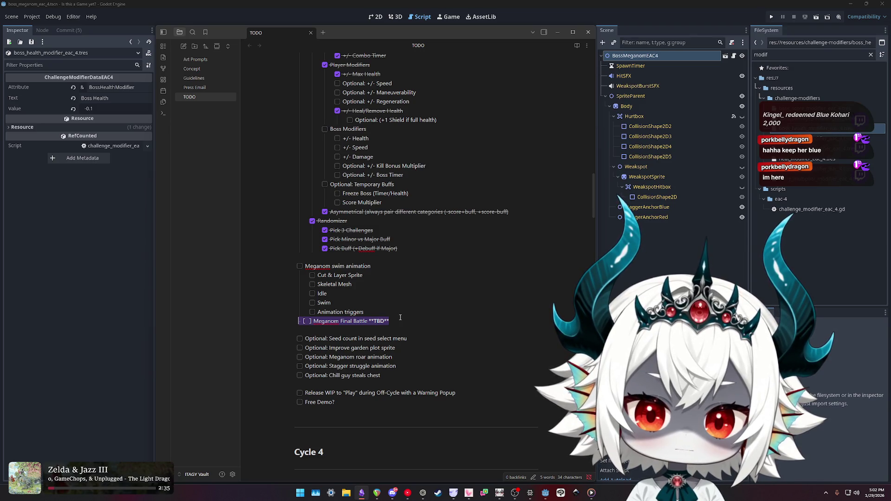
scroll(400, 318, down, 8)
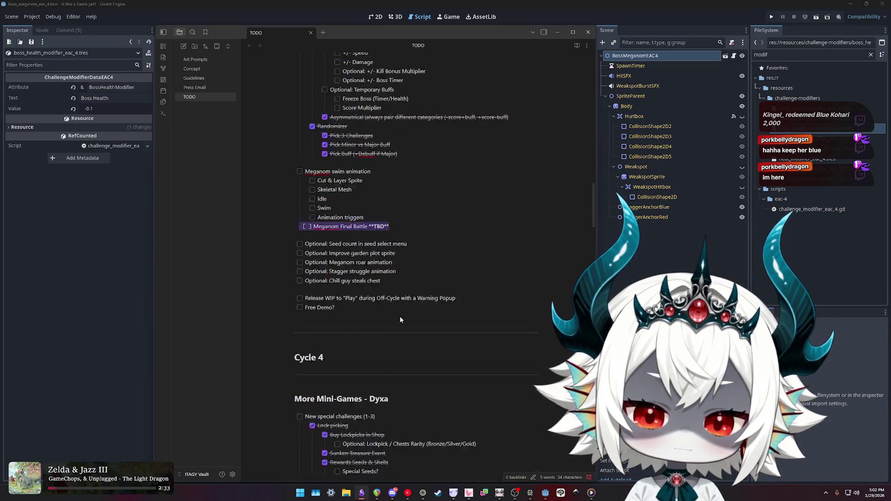
- Select the four MEGANOM Final Phase tasks, from Splash transition down to Player attack?
scroll(362, 274, down, 5)
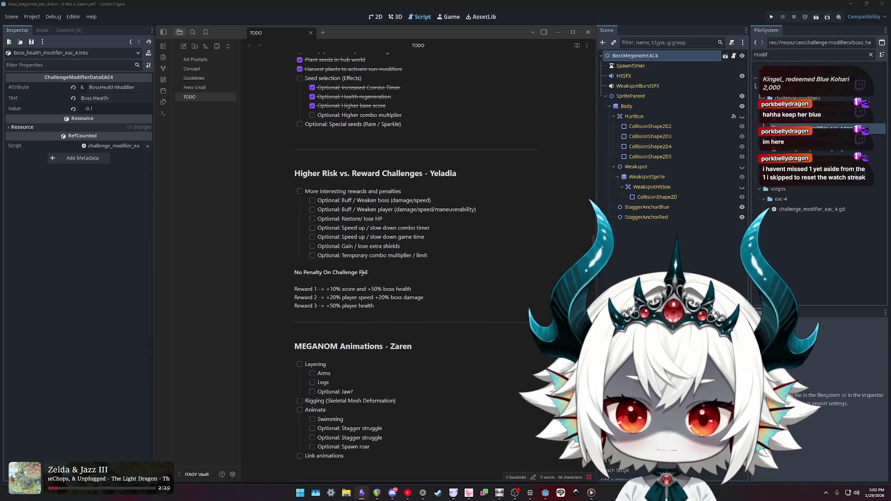
scroll(362, 274, down, 2)
scroll(362, 274, down, 2)
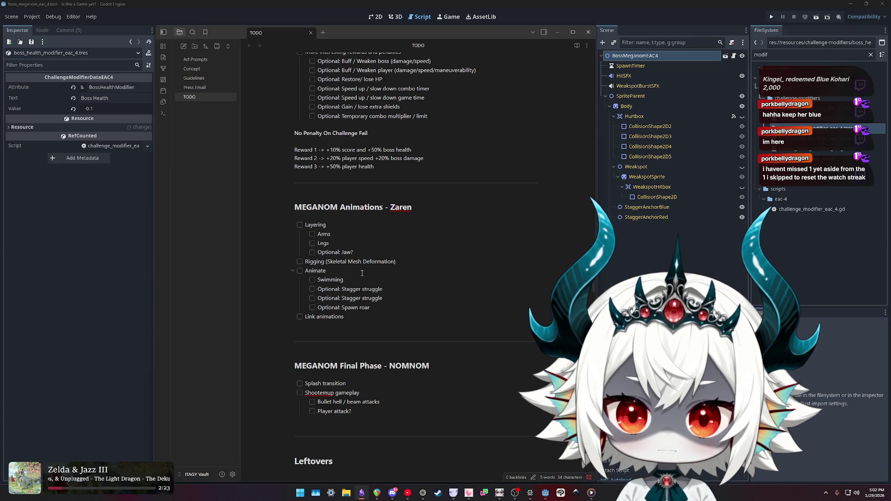
scroll(362, 273, down, 3)
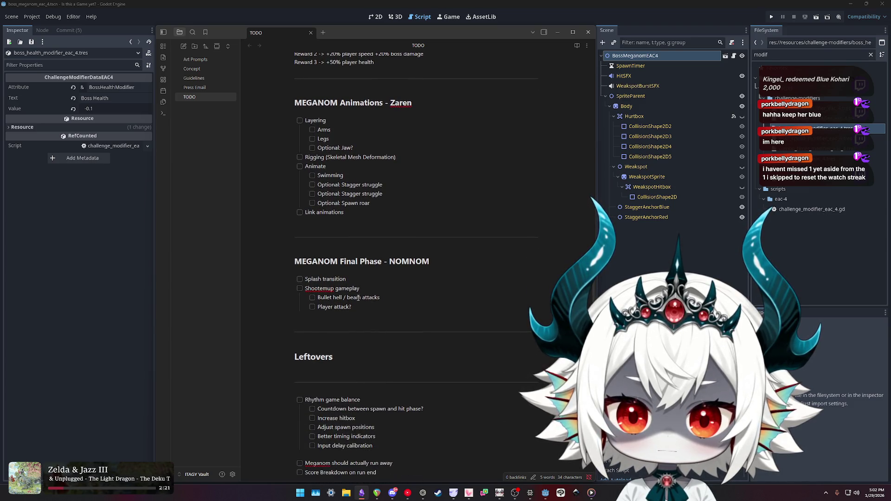
drag(392, 301, 250, 309)
click(269, 291)
click(372, 308)
drag(371, 308, 261, 291)
triple_click(344, 279)
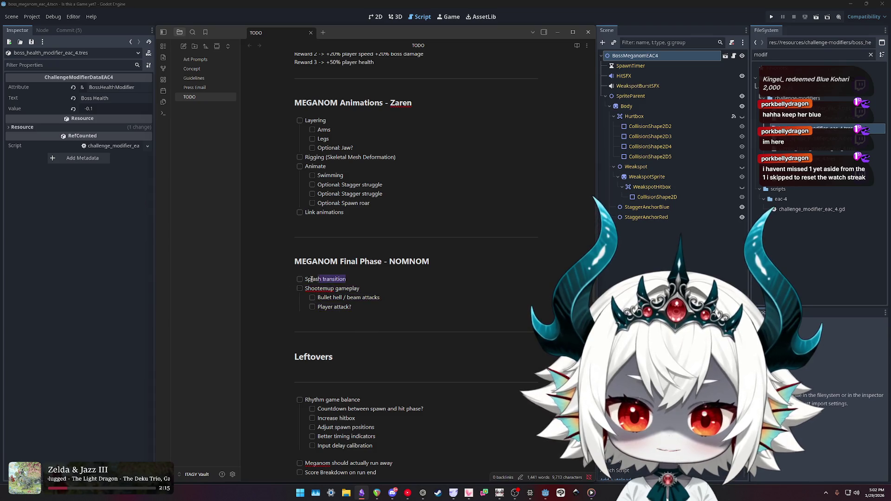
drag(371, 308, 270, 284)
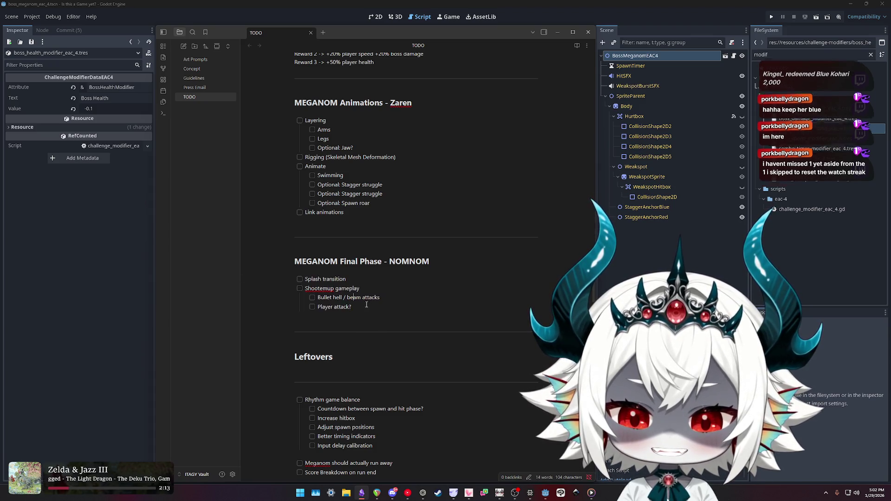
click(262, 283)
drag(367, 308, 297, 271)
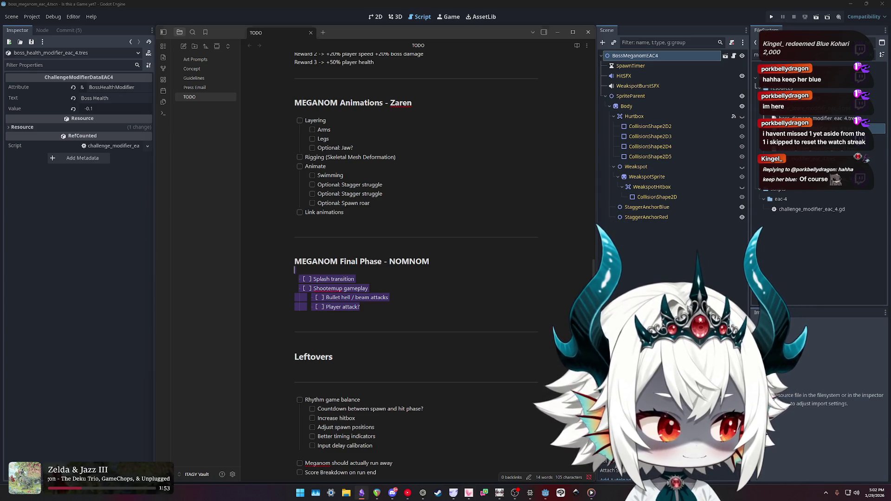
key(alt+Tab)
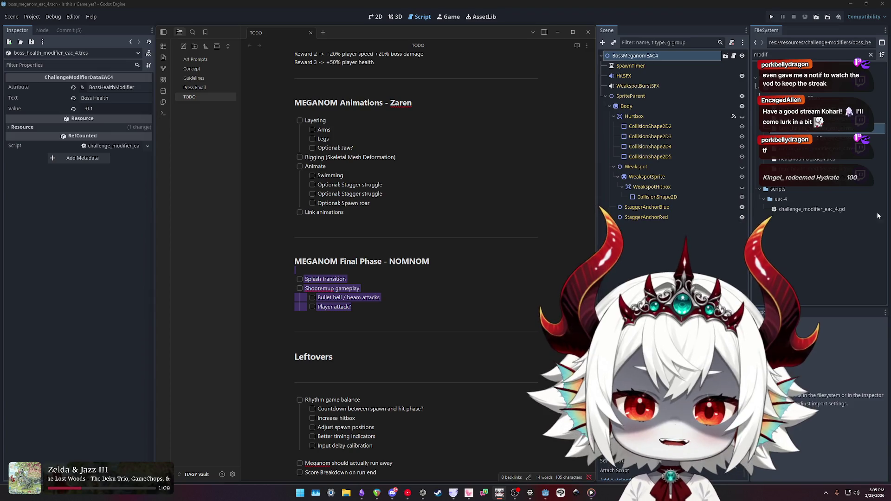
- Scroll the TODO note back up and close the Obsidian window
scroll(466, 240, up, 10)
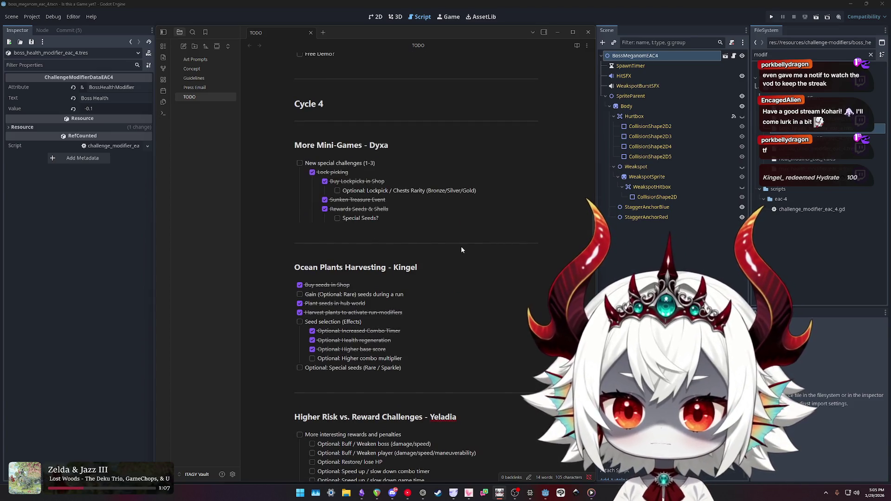
scroll(461, 250, up, 4)
click(588, 32)
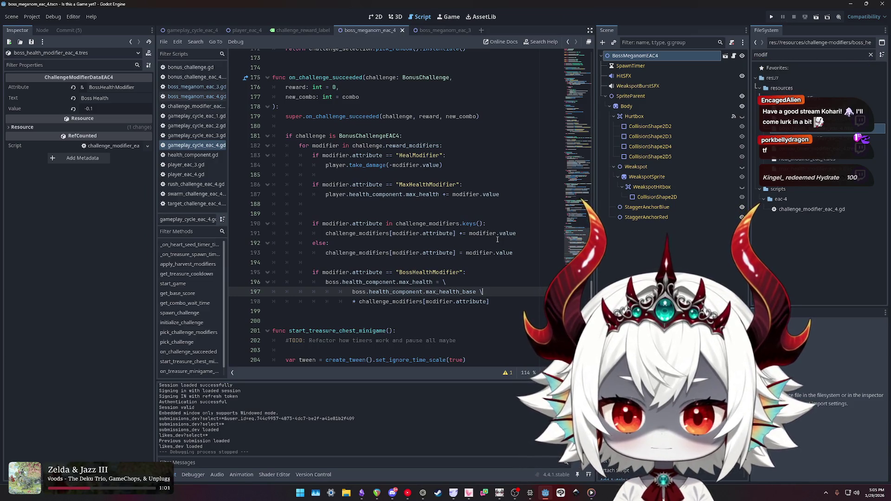
- Check get_move_speed in boss_meganom_eac_4.gd, then search for move_speed in boss_meganom_eac_3.gd
click(197, 96)
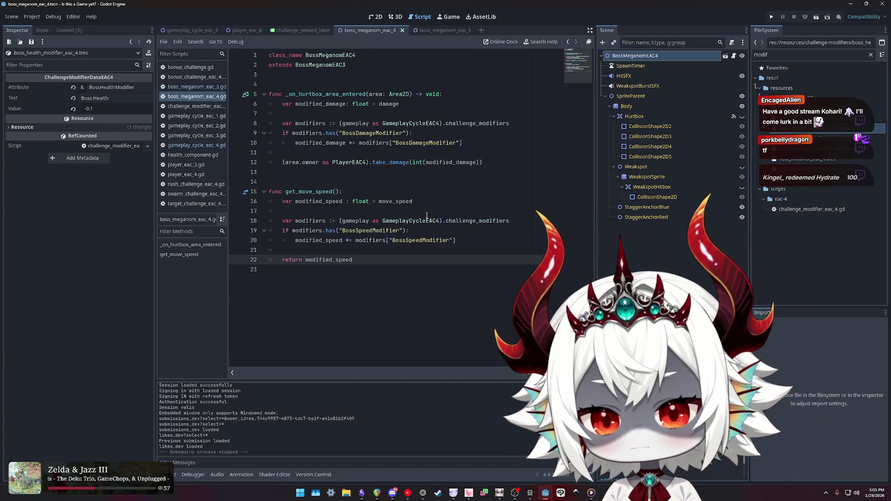
double_click(307, 193)
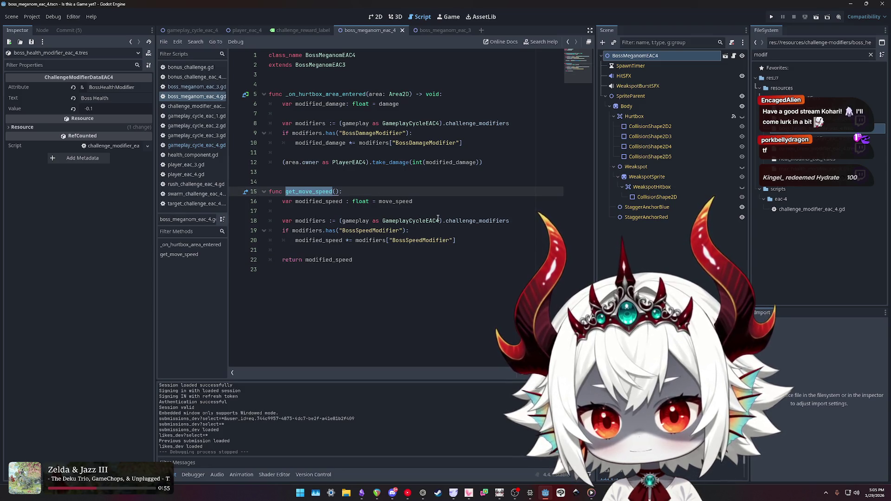
click(197, 87)
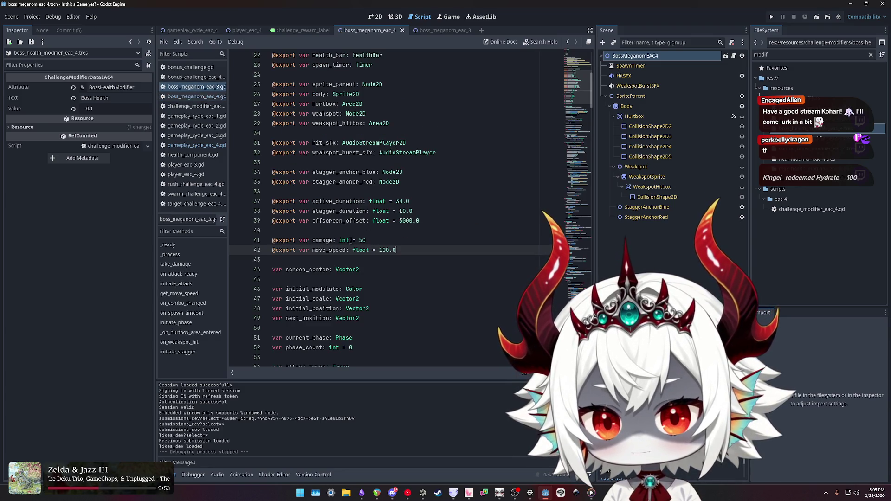
double_click(336, 250)
key(ctrl+f)
- Inspect the attack tween at line 193, highlighting screen_center and the get_move_speed() / 25.0 duration
key(Return)
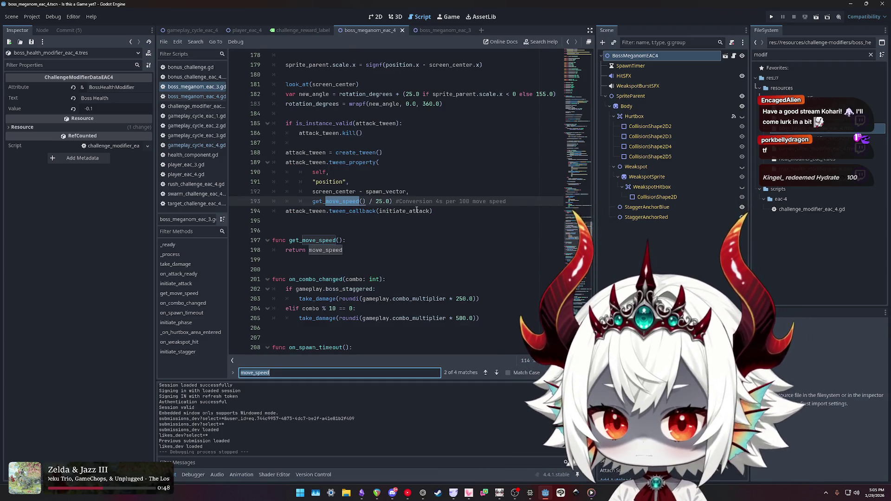
click(401, 201)
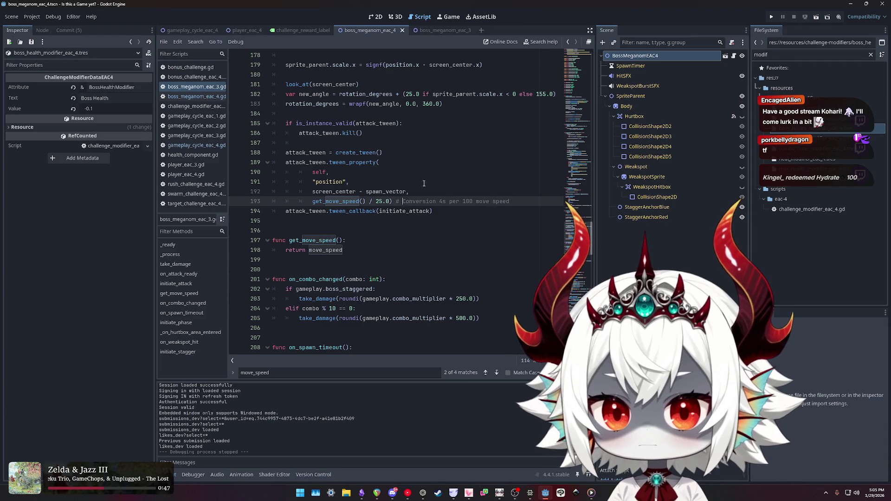
scroll(350, 201, up, 1)
double_click(346, 183)
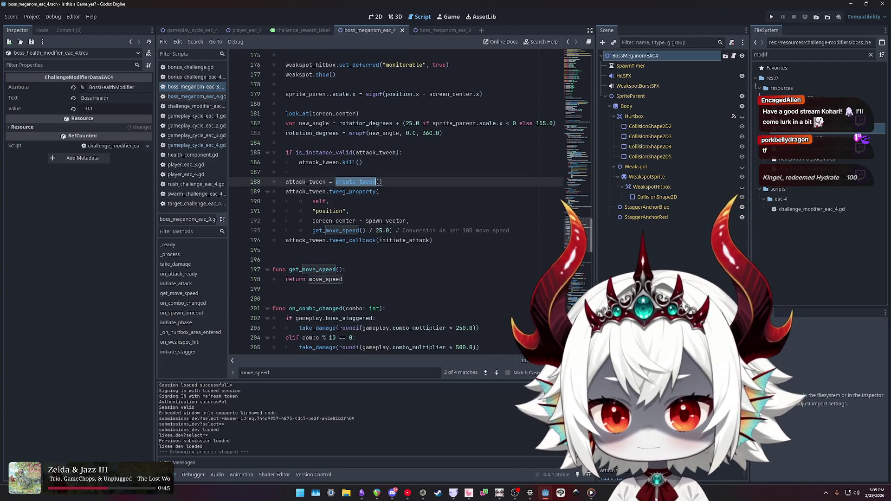
double_click(323, 211)
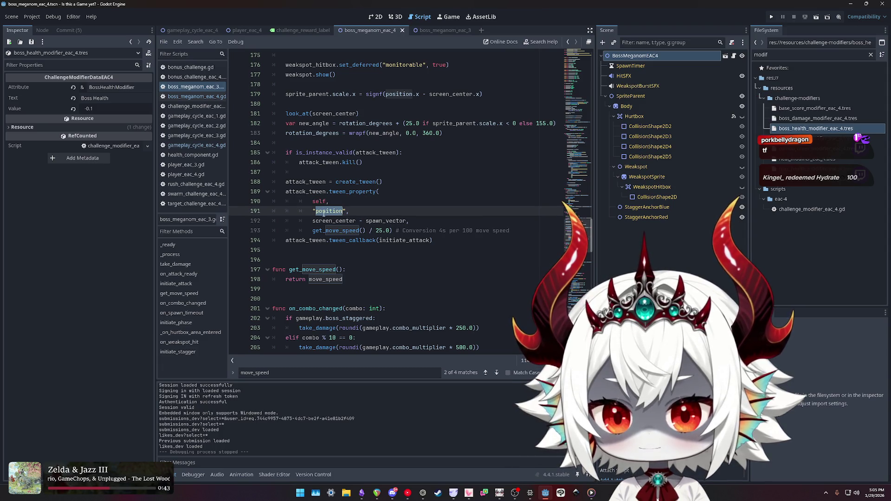
double_click(334, 221)
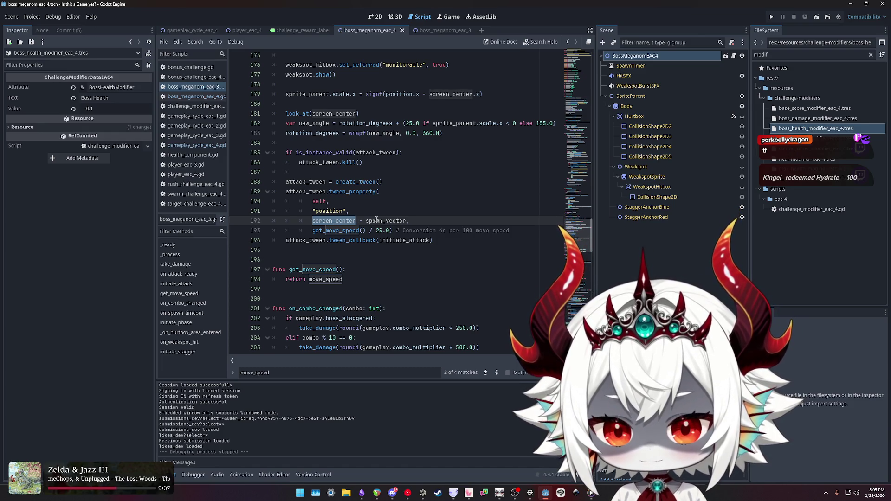
drag(395, 231, 313, 231)
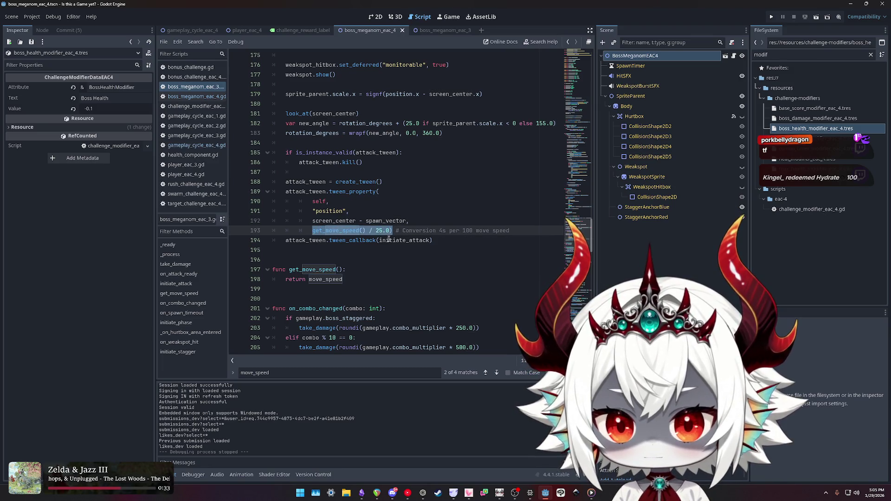
scroll(387, 242, up, 3)
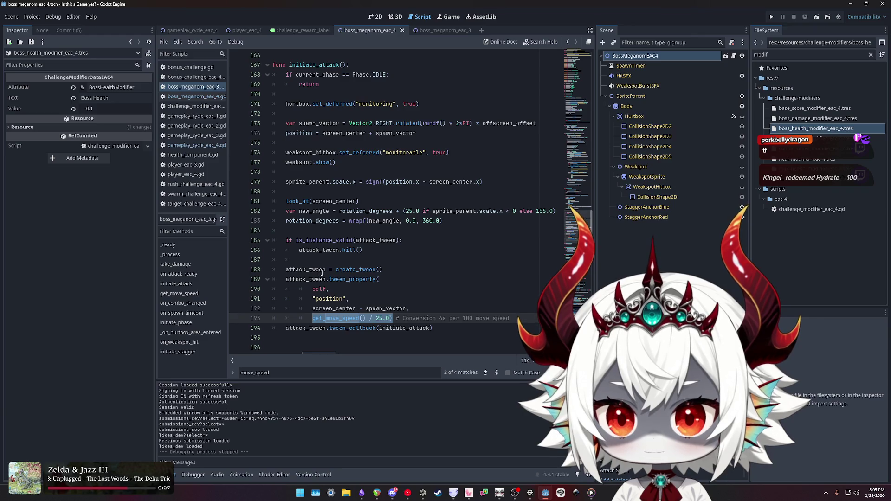
double_click(366, 328)
double_click(399, 328)
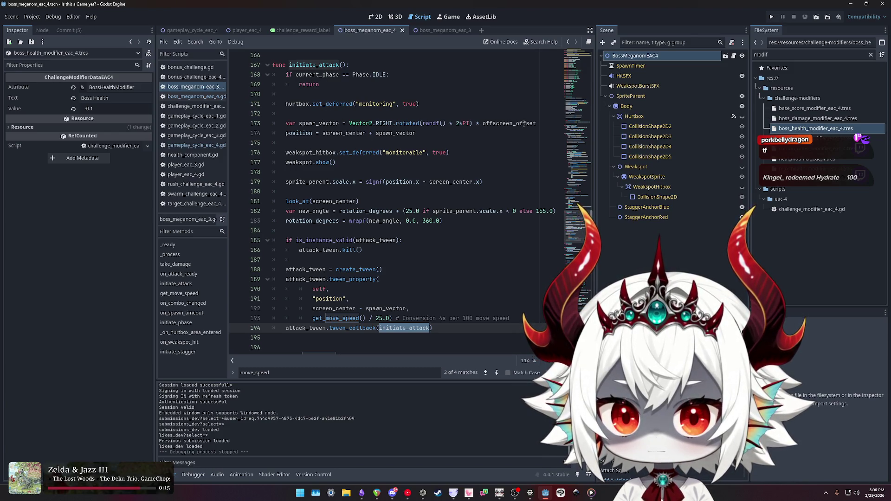
drag(416, 133, 322, 133)
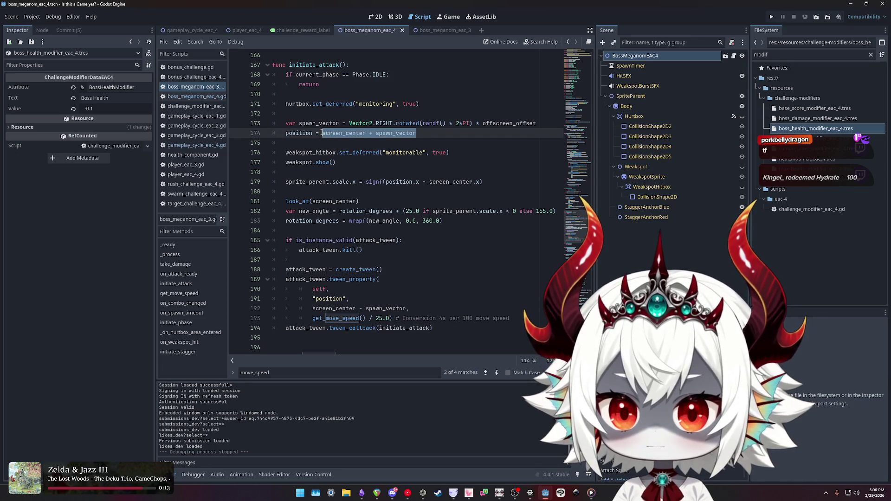
triple_click(292, 134)
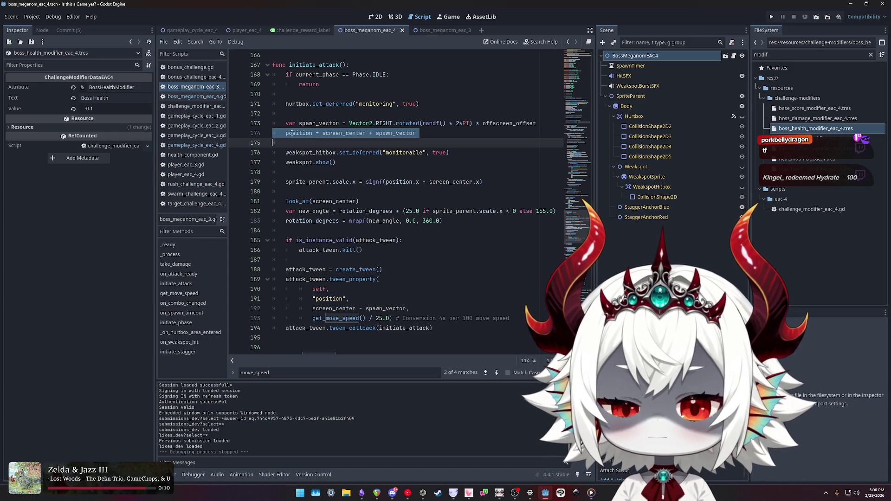
double_click(312, 153)
double_click(363, 154)
double_click(302, 152)
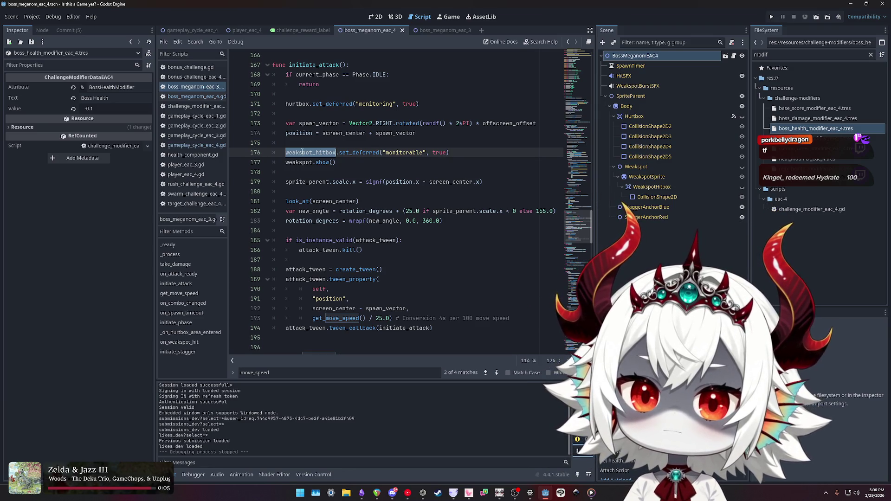
double_click(319, 181)
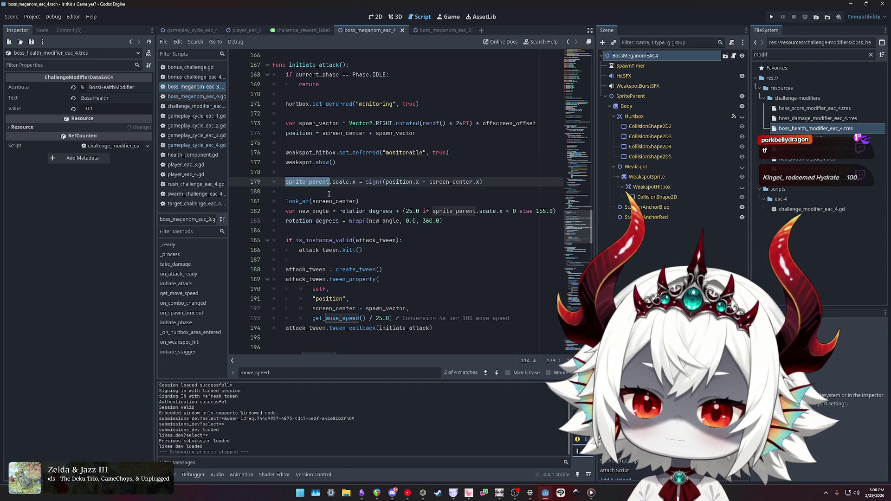
double_click(301, 201)
click(302, 201)
click(307, 212)
double_click(308, 212)
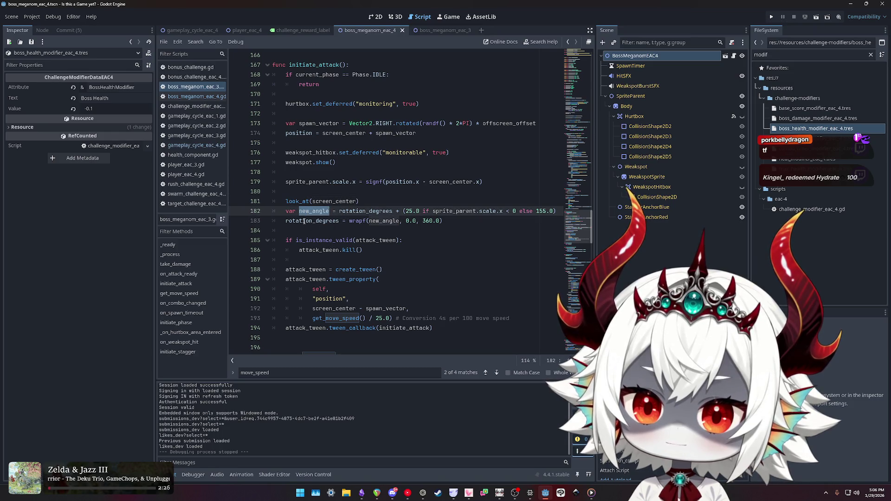
scroll(307, 211, down, 1)
click(319, 211)
double_click(319, 210)
double_click(375, 211)
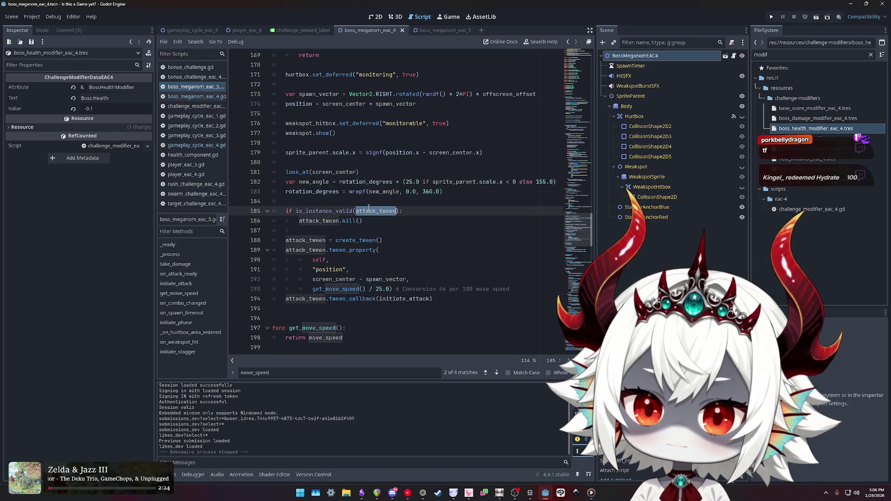
double_click(317, 221)
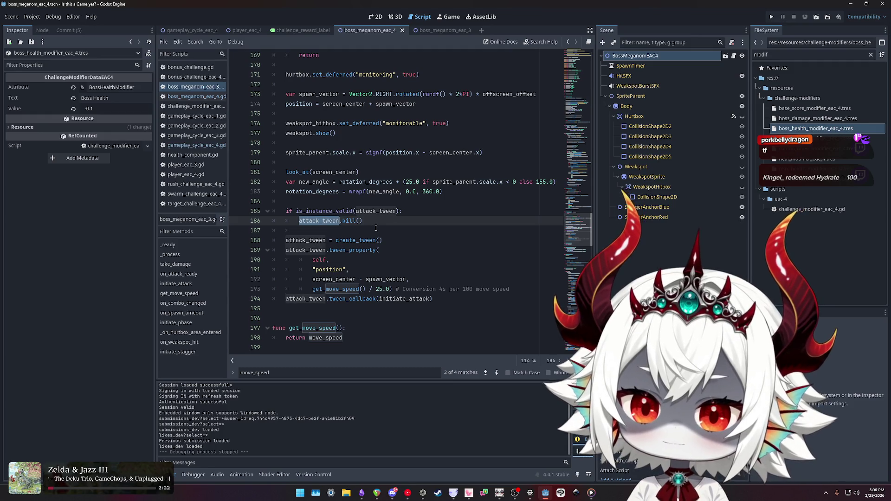
double_click(317, 250)
double_click(333, 279)
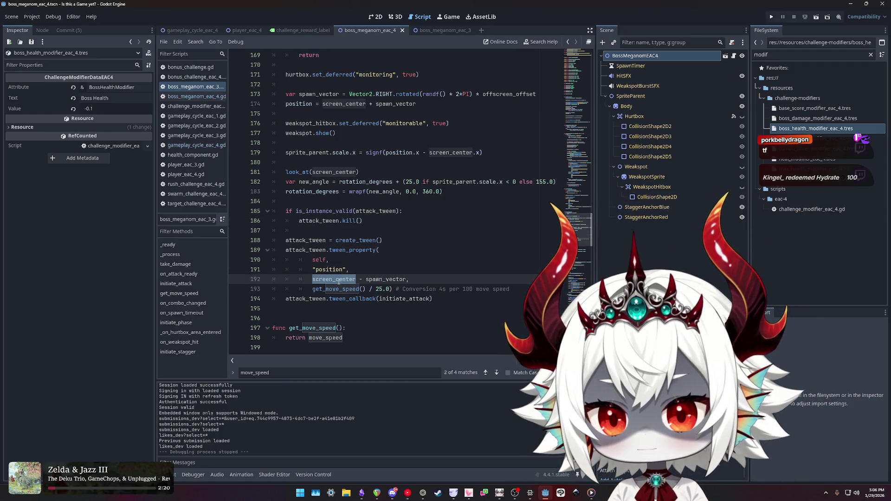
double_click(305, 298)
click(399, 298)
double_click(399, 299)
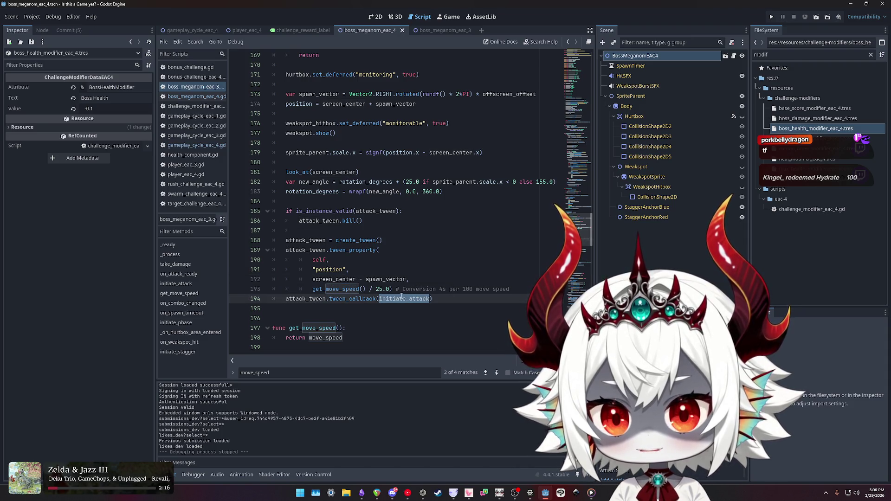
scroll(404, 294, up, 2)
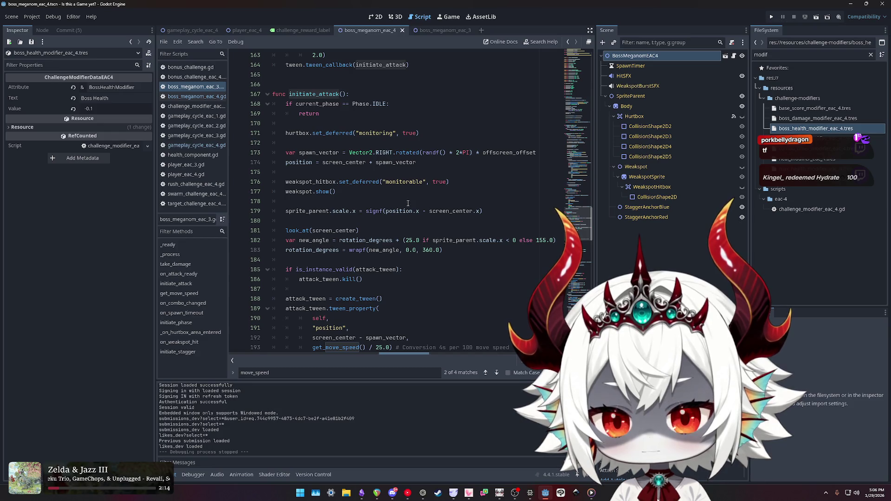
drag(401, 104, 254, 106)
drag(388, 105, 391, 105)
key(Escape)
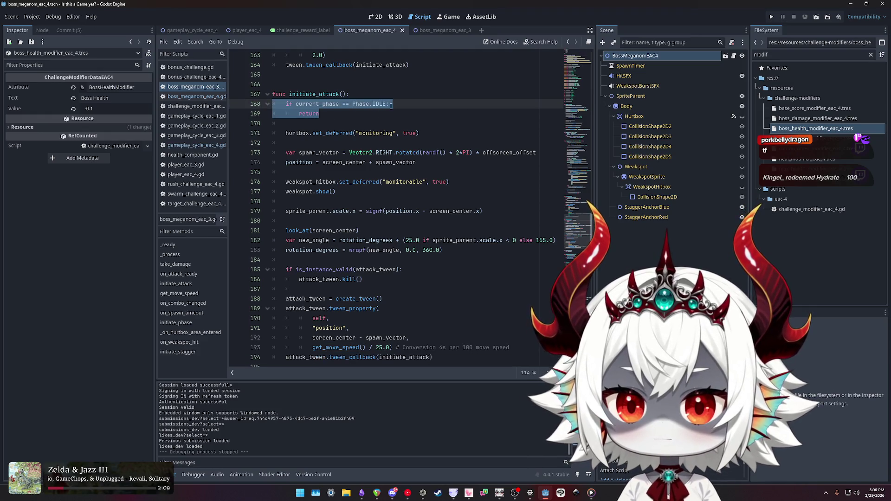
scroll(404, 106, down, 4)
scroll(404, 139, up, 2)
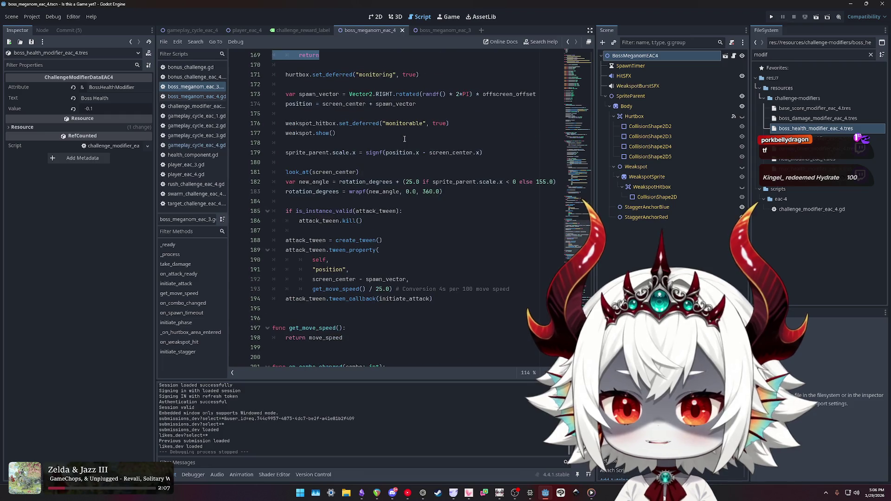
click(403, 288)
scroll(408, 186, up, 1)
scroll(408, 186, up, 2)
double_click(380, 132)
scroll(379, 171, down, 8)
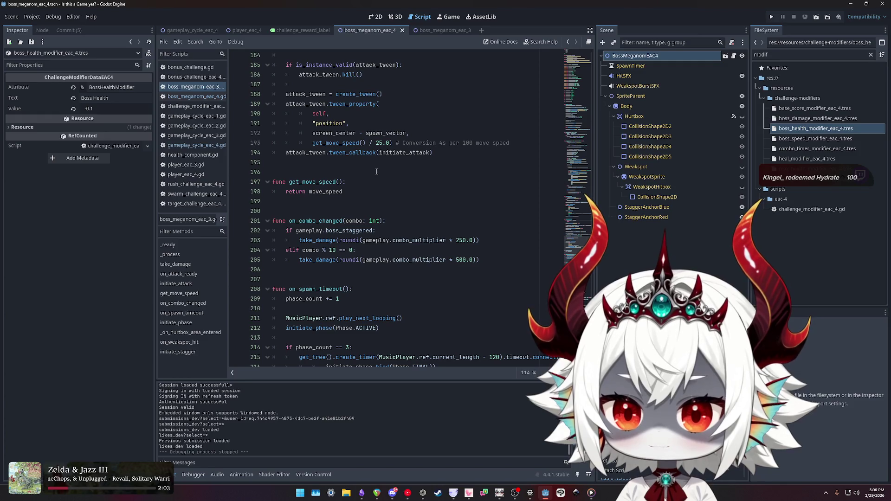
scroll(369, 173, down, 10)
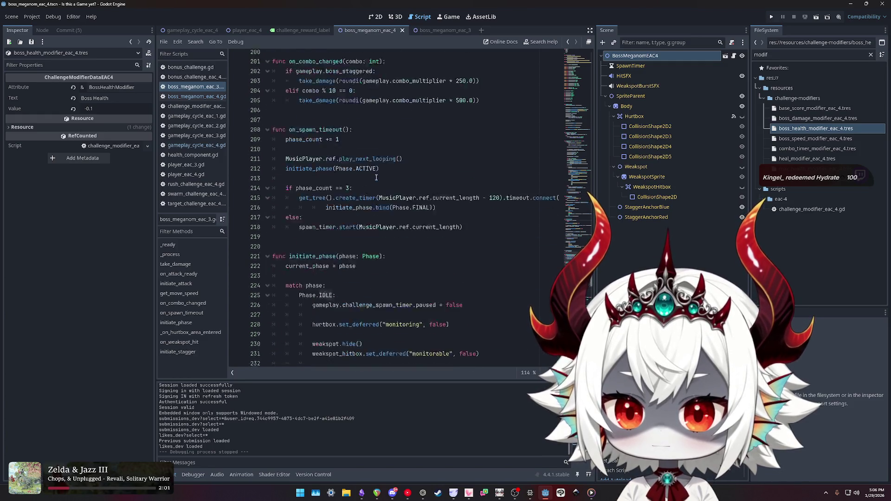
scroll(379, 172, down, 1)
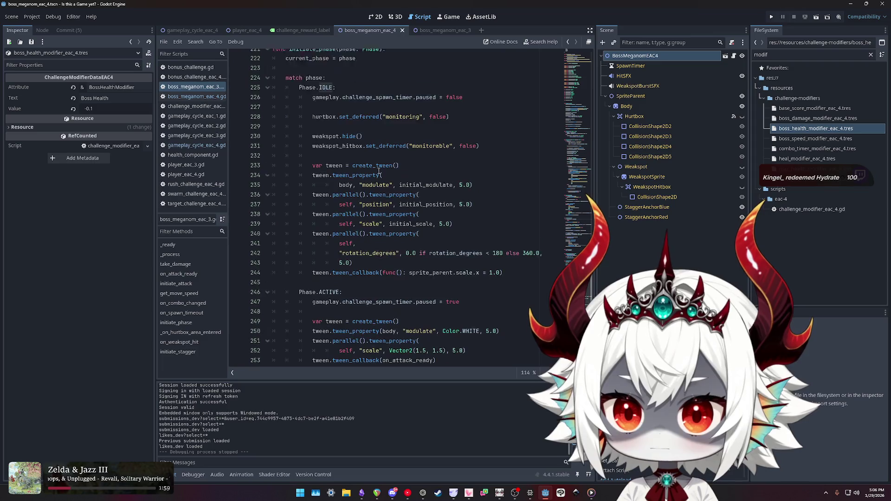
scroll(459, 262, down, 2)
scroll(465, 266, down, 3)
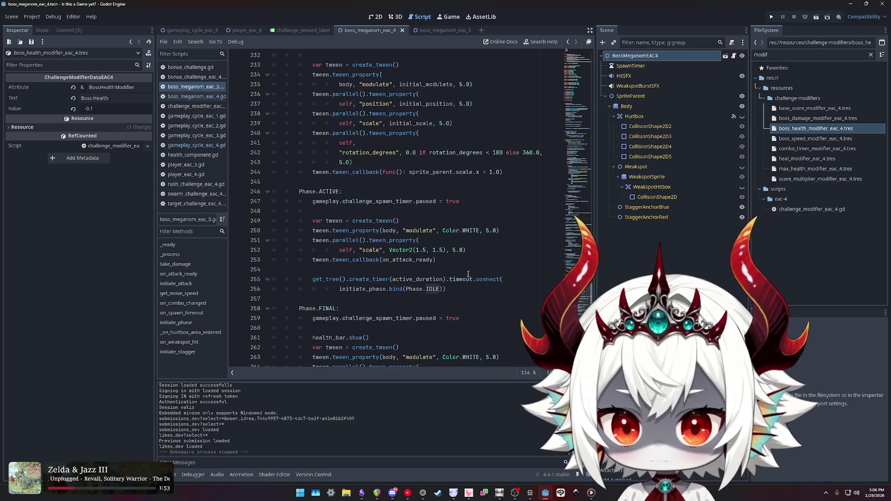
double_click(424, 279)
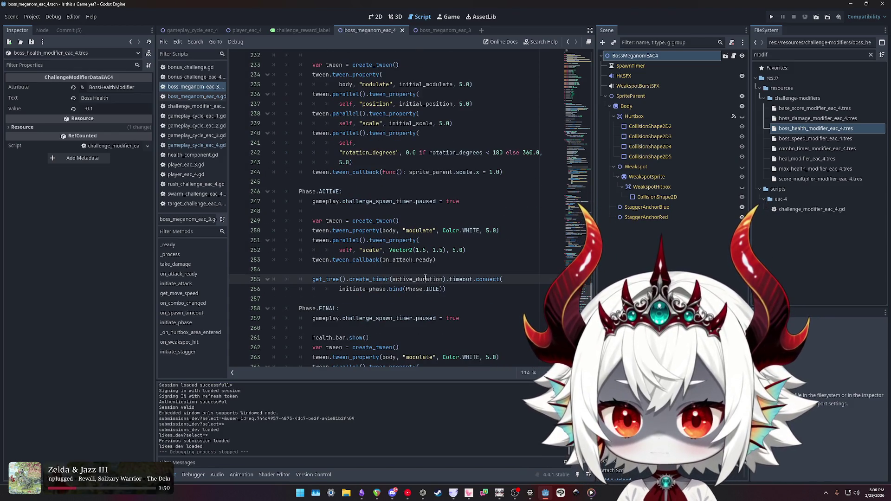
key(ctrl+f)
- Cycle through every active_duration match, from its declaration to the timer using it
key(Return)
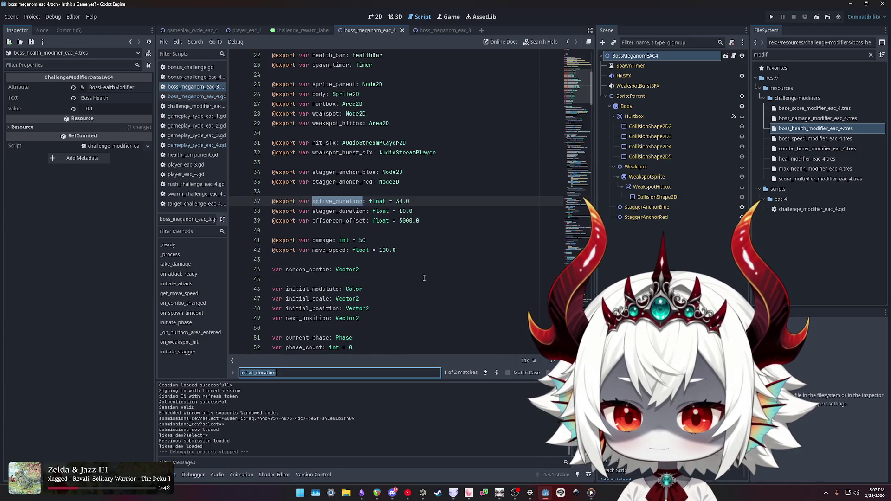
key(Return)
key(Return)
key(Return)
key(Return)
key(Return)
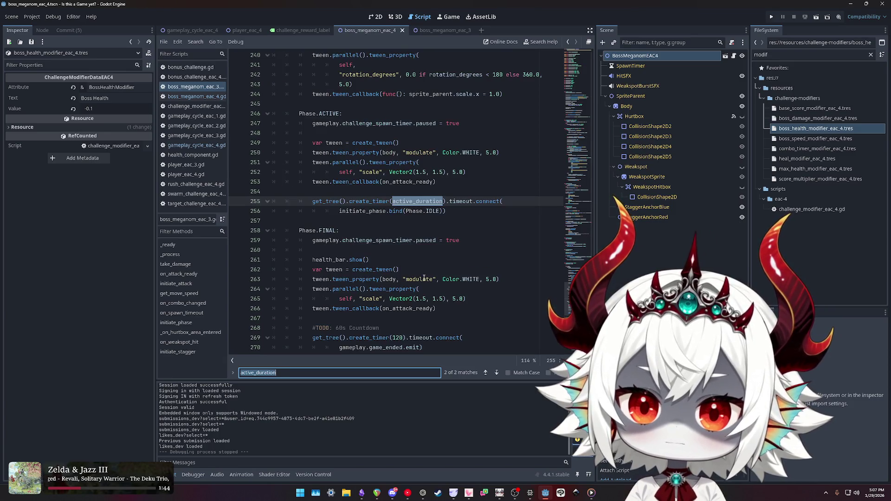
key(Return)
key(Return)
key(Return)
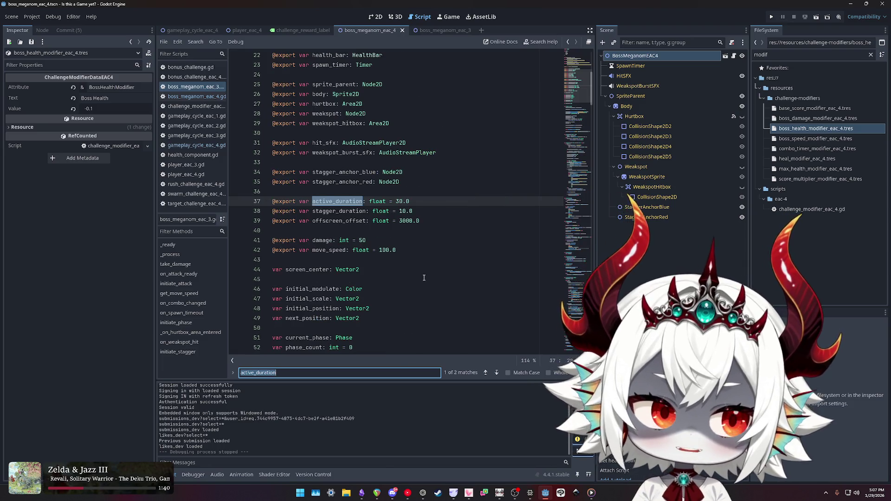
key(Return)
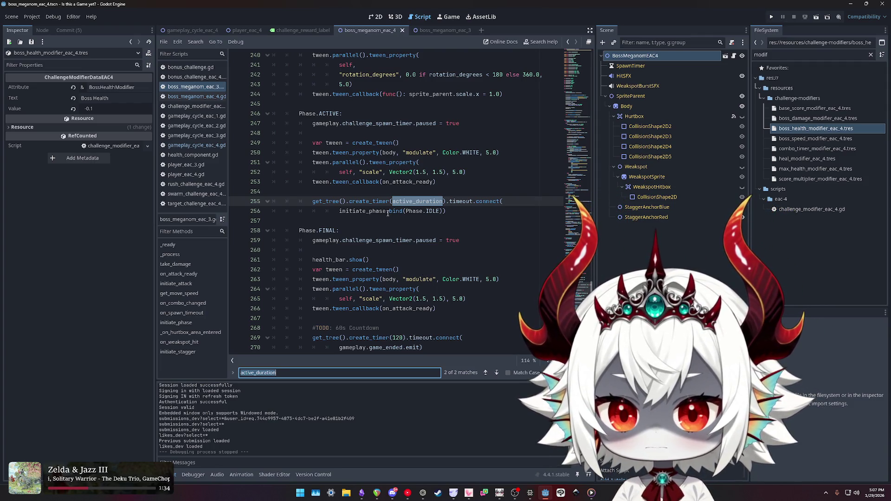
scroll(388, 212, up, 4)
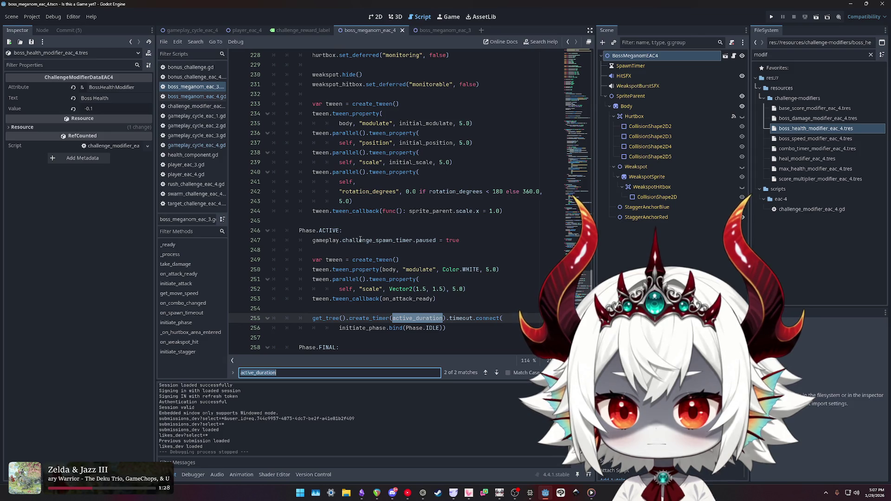
scroll(360, 240, up, 2)
scroll(360, 240, up, 4)
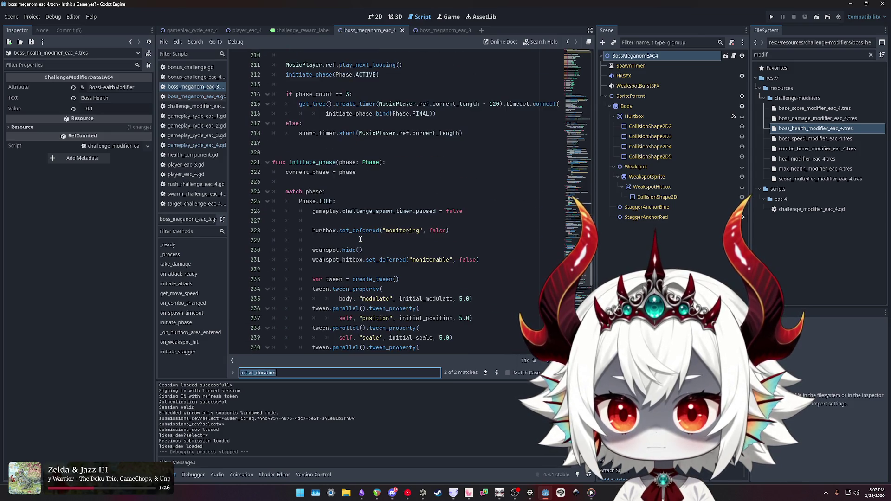
scroll(360, 239, down, 3)
scroll(311, 174, down, 6)
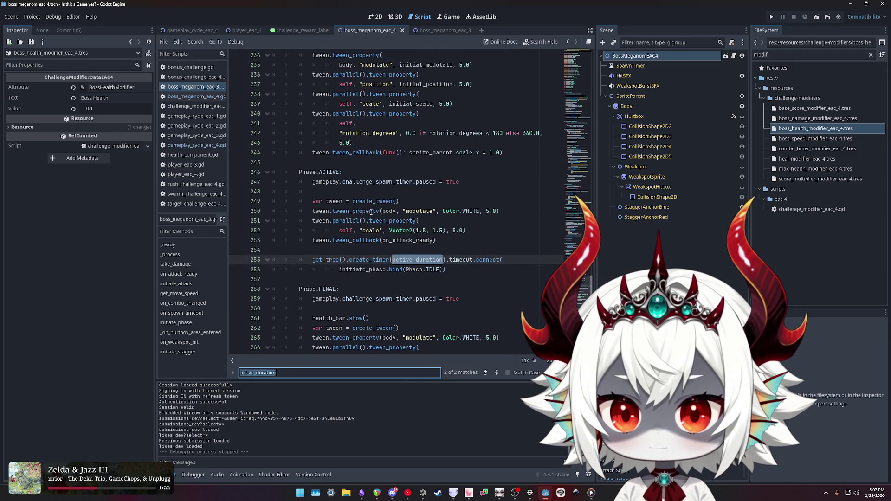
- Highlight on_attack_ready on line 253 and search the script for its uses
double_click(373, 212)
click(367, 240)
double_click(367, 240)
double_click(408, 240)
key(ctrl+f)
key(Return)
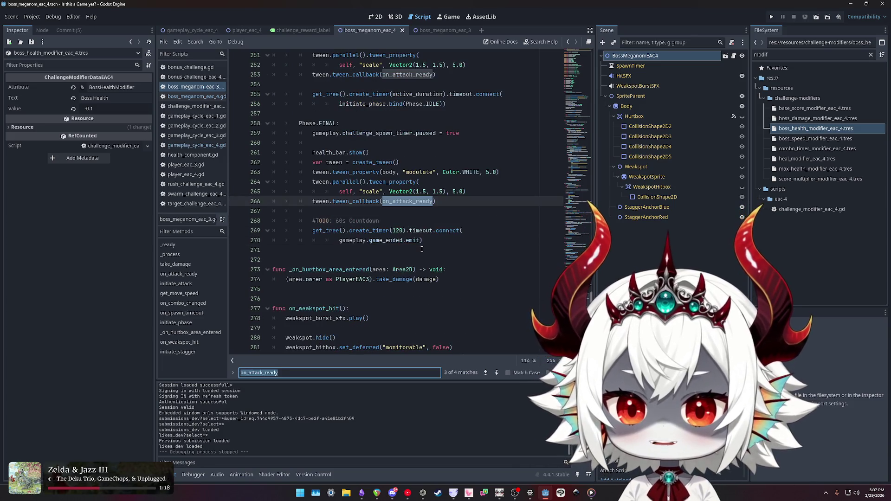
key(Return)
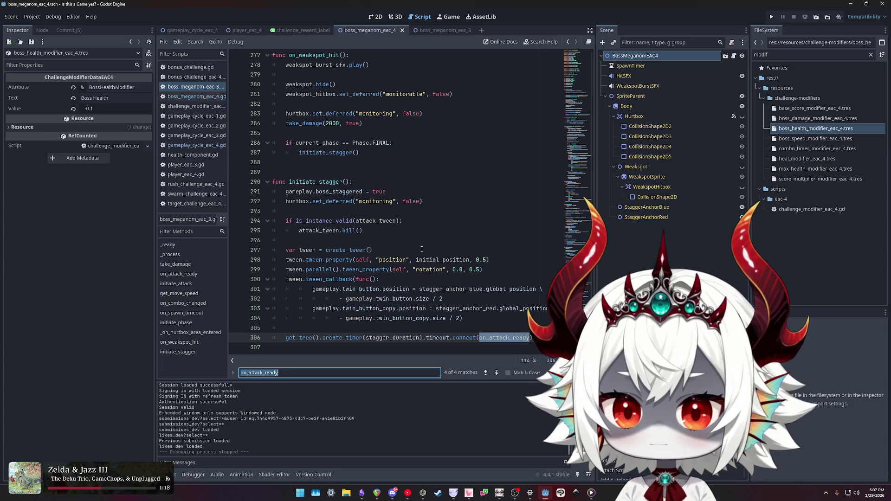
key(Return)
scroll(404, 210, down, 3)
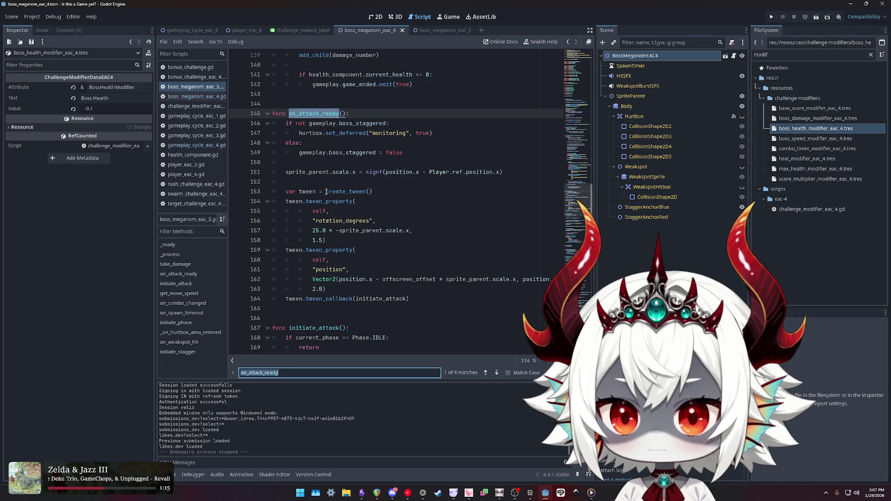
click(353, 232)
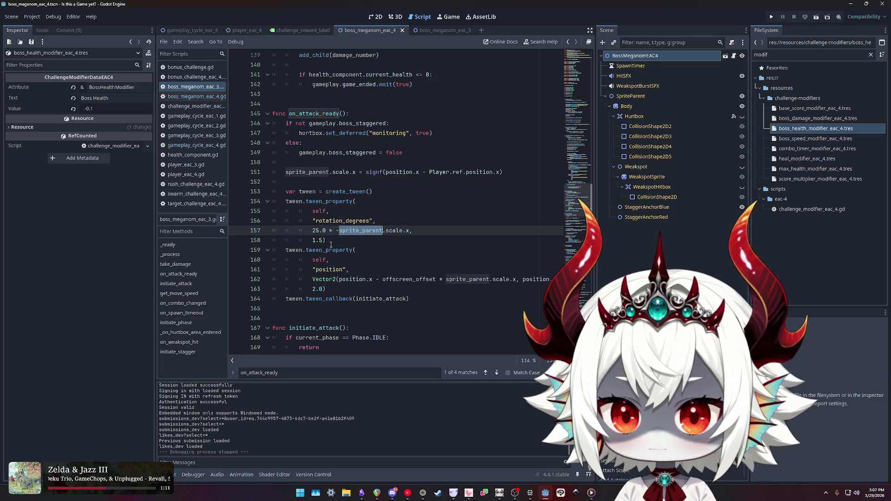
double_click(326, 250)
mouse_move(411, 299)
mouse_down()
mouse_move(325, 298)
mouse_move(260, 206)
mouse_up()
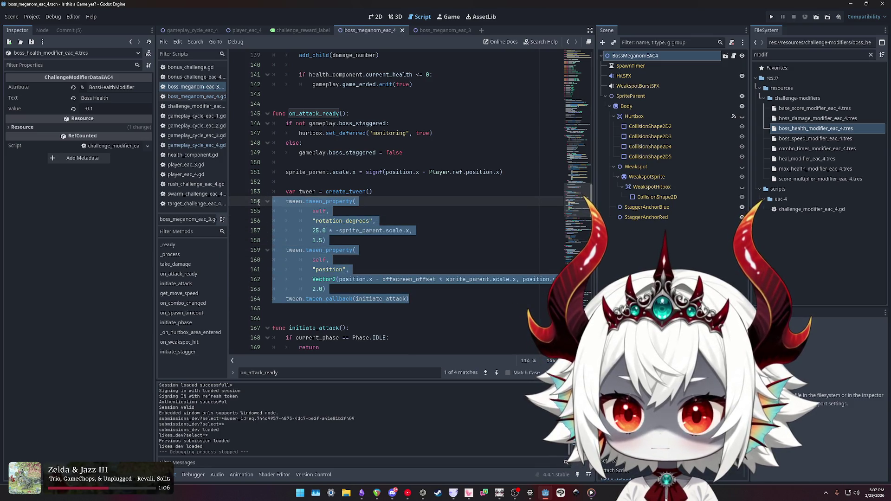
scroll(389, 254, down, 2)
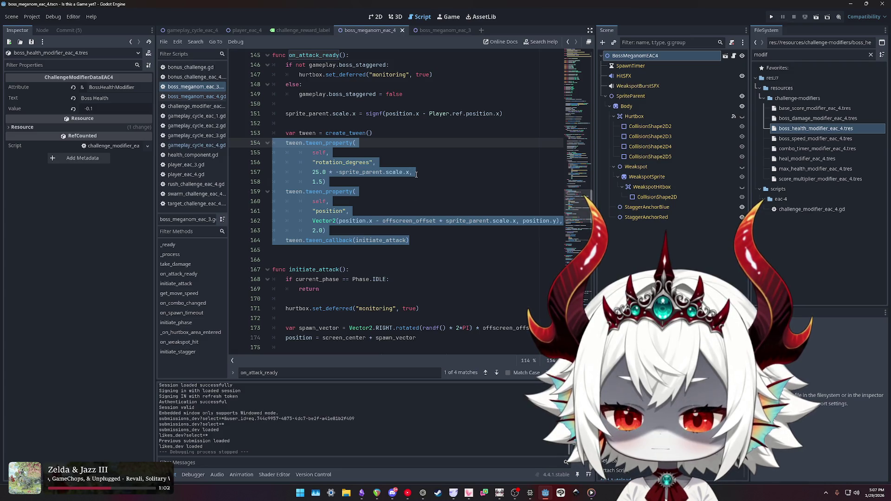
double_click(406, 221)
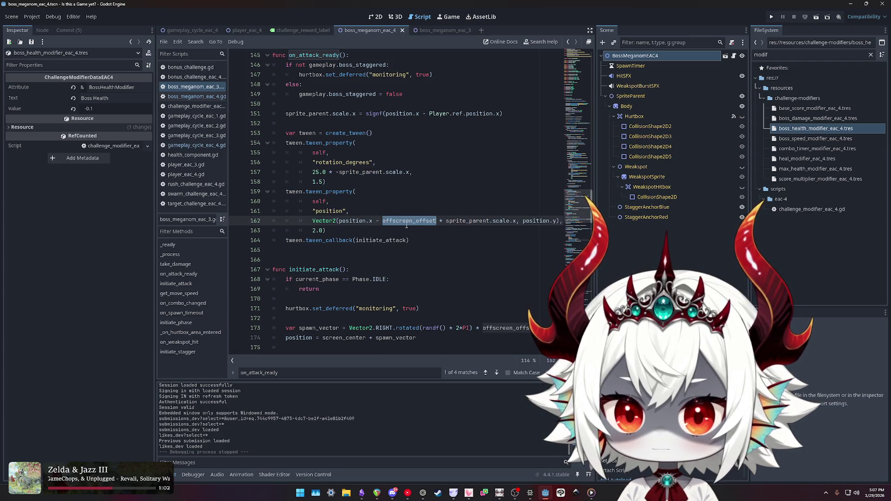
double_click(472, 223)
click(503, 224)
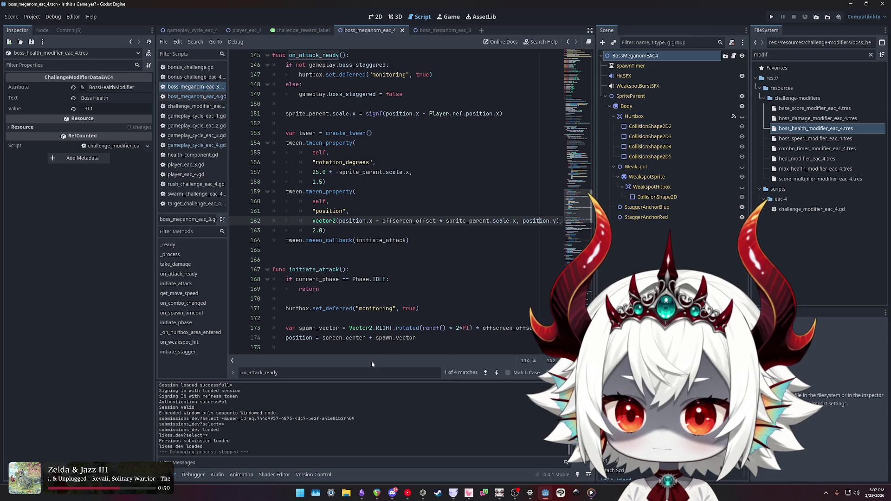
click(424, 239)
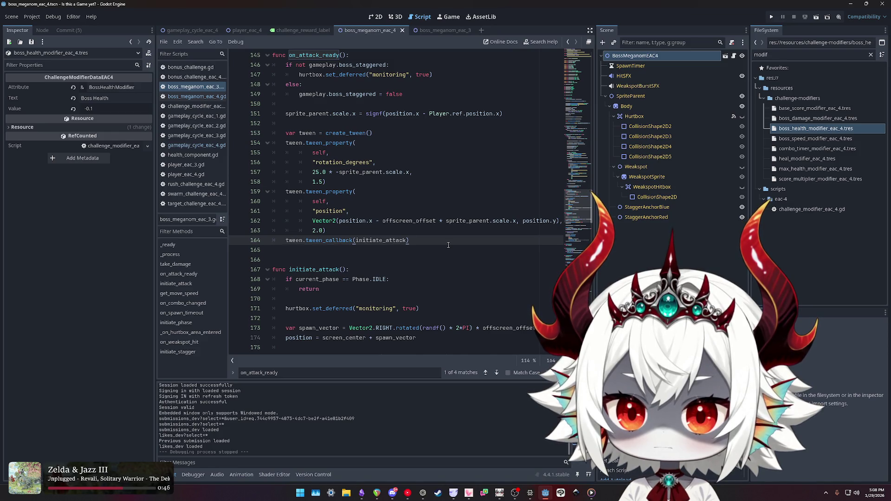
scroll(447, 245, down, 6)
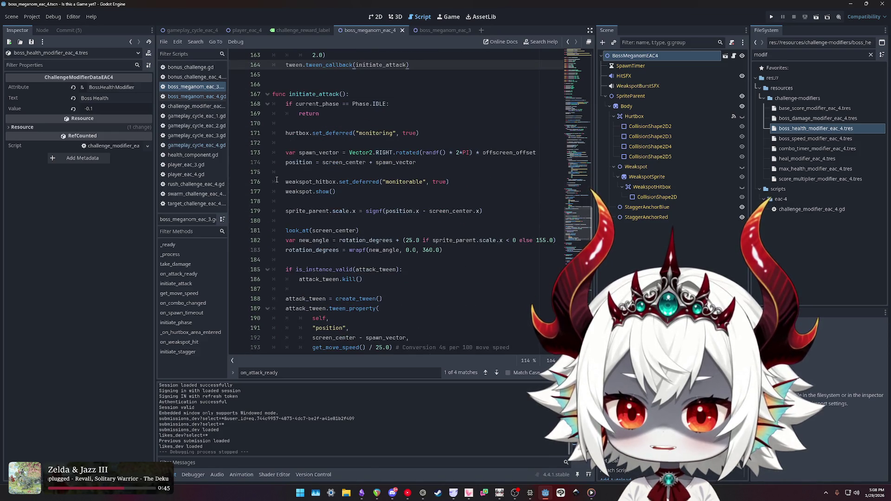
scroll(357, 286, down, 4)
mouse_move(514, 232)
mouse_down()
mouse_move(365, 221)
mouse_move(272, 192)
mouse_up()
double_click(350, 222)
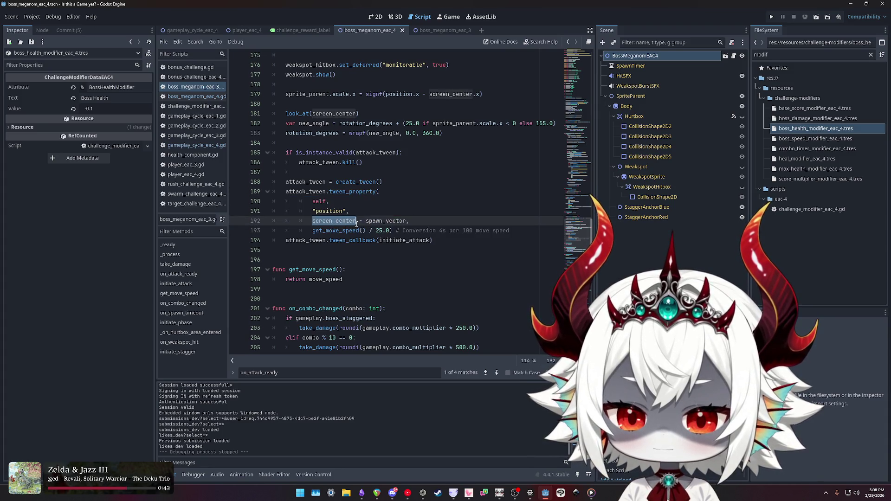
double_click(382, 222)
double_click(332, 221)
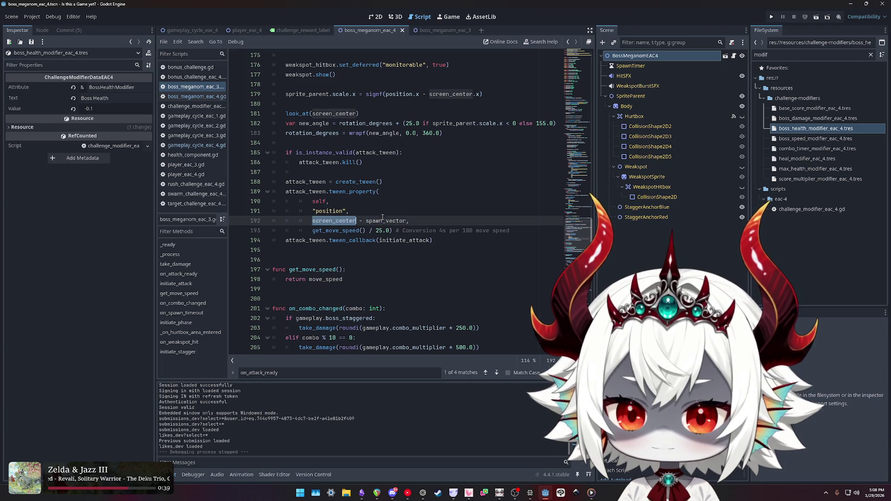
double_click(382, 221)
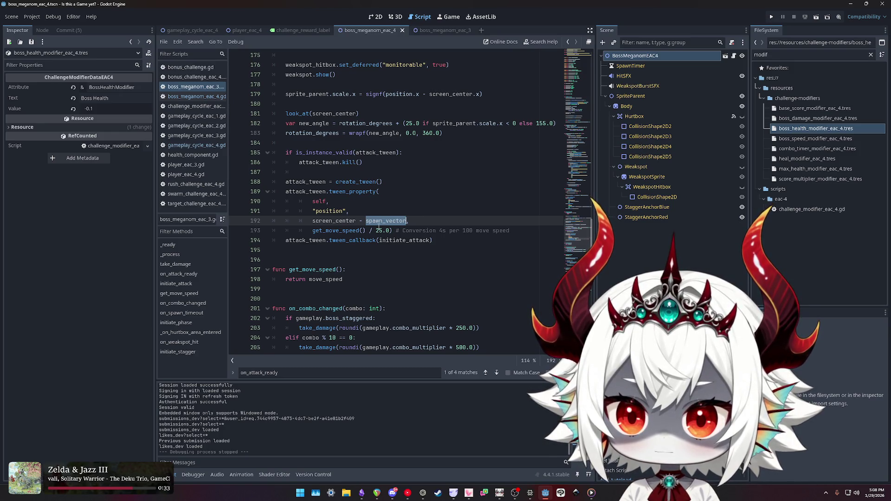
scroll(379, 227, up, 2)
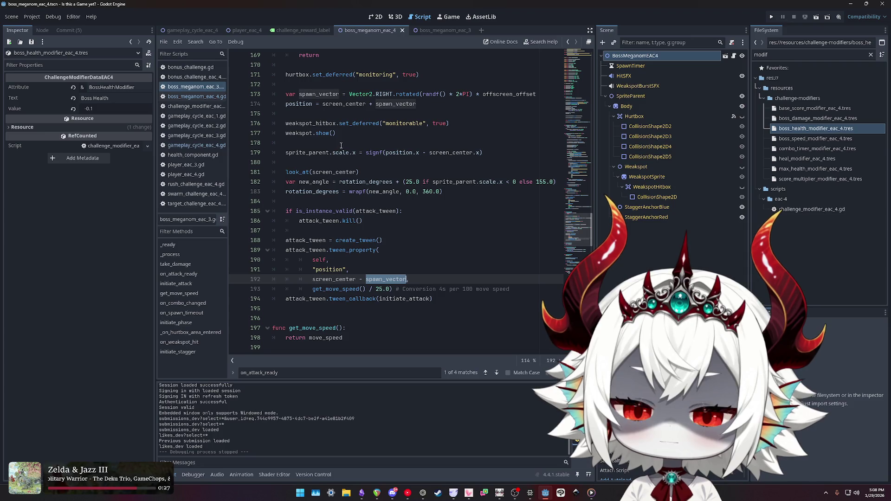
scroll(341, 146, up, 2)
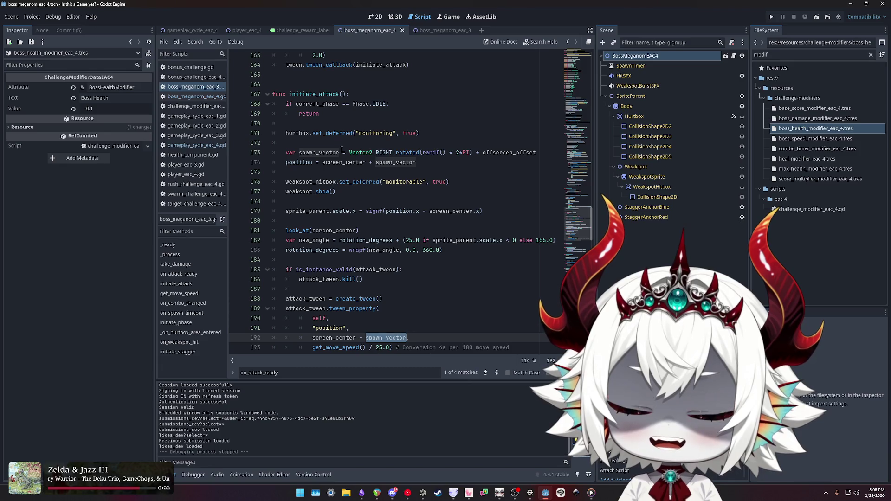
double_click(338, 163)
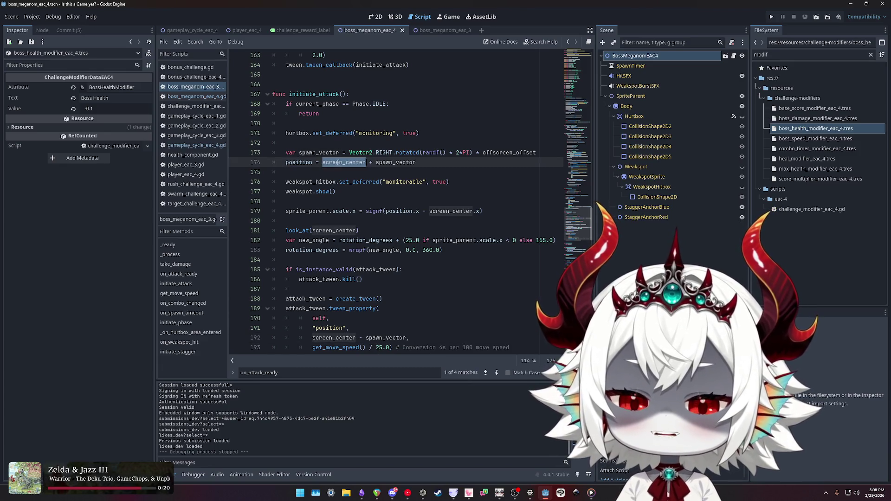
double_click(390, 163)
click(344, 162)
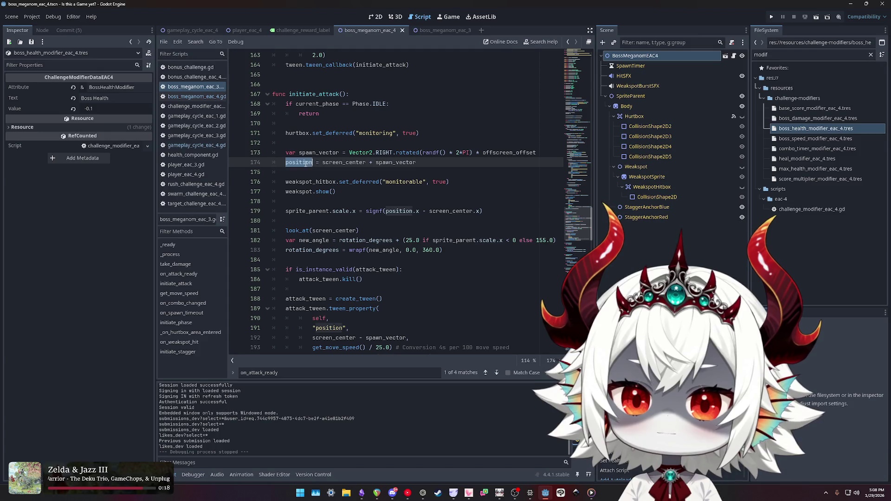
double_click(344, 163)
double_click(395, 162)
double_click(345, 162)
click(382, 251)
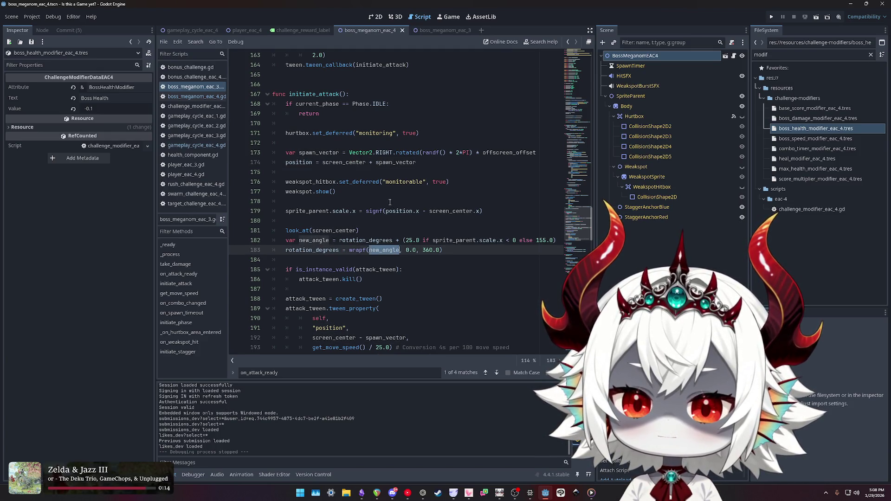
double_click(489, 240)
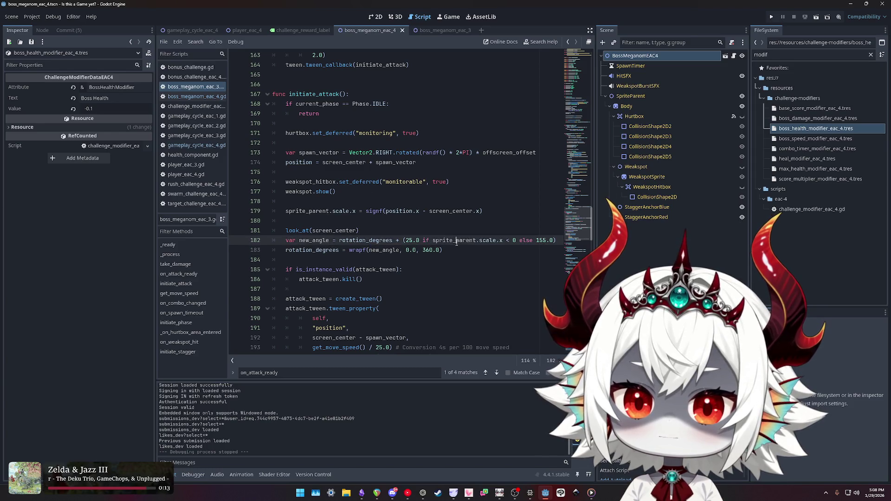
double_click(384, 240)
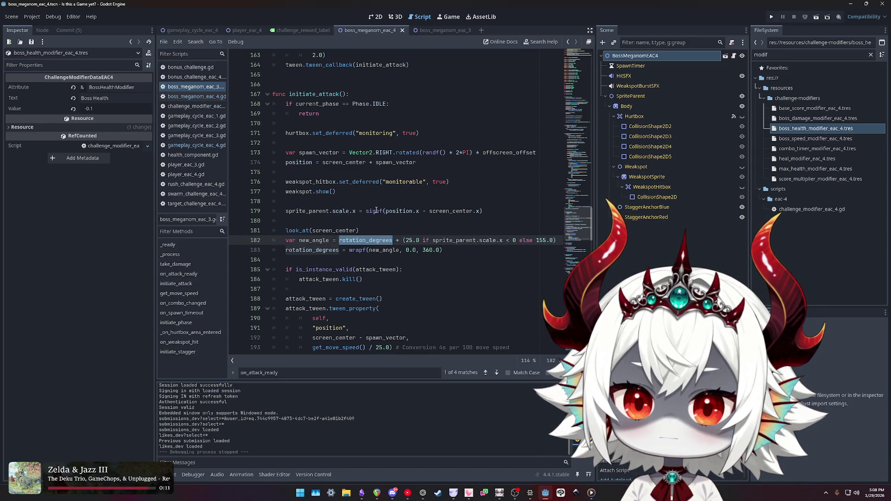
double_click(311, 212)
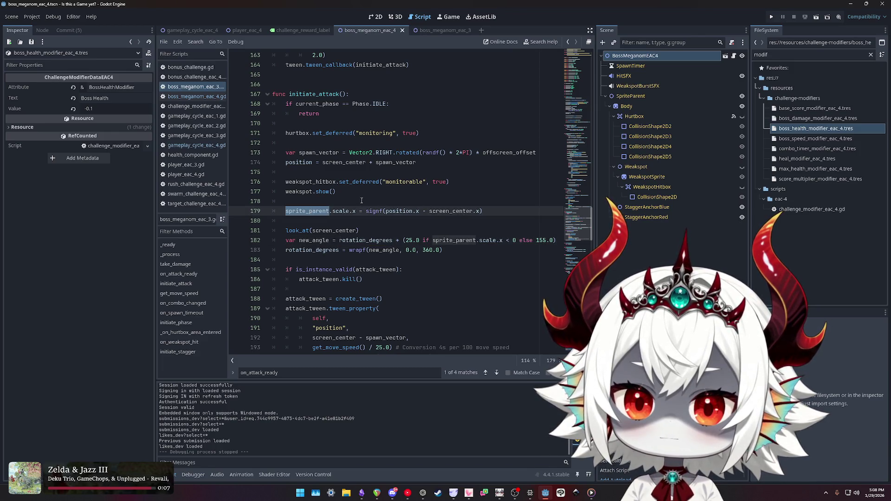
click(299, 192)
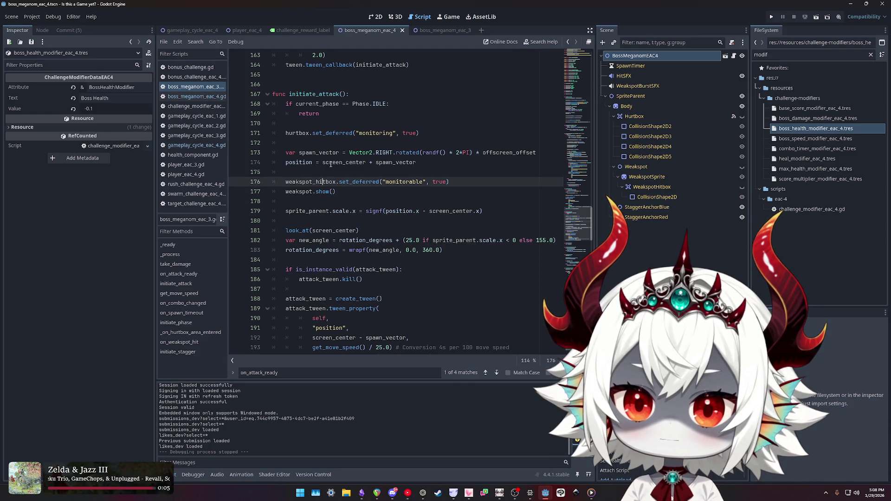
click(325, 162)
click(299, 162)
scroll(324, 202, down, 4)
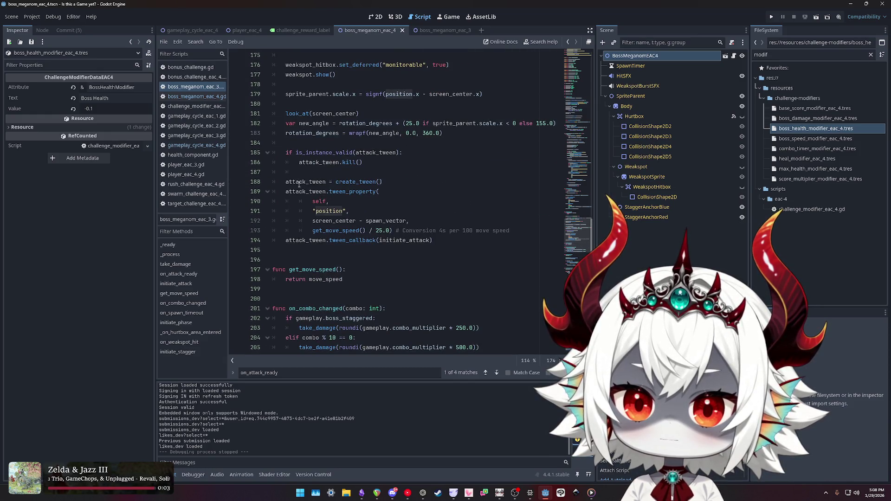
click(332, 221)
click(383, 221)
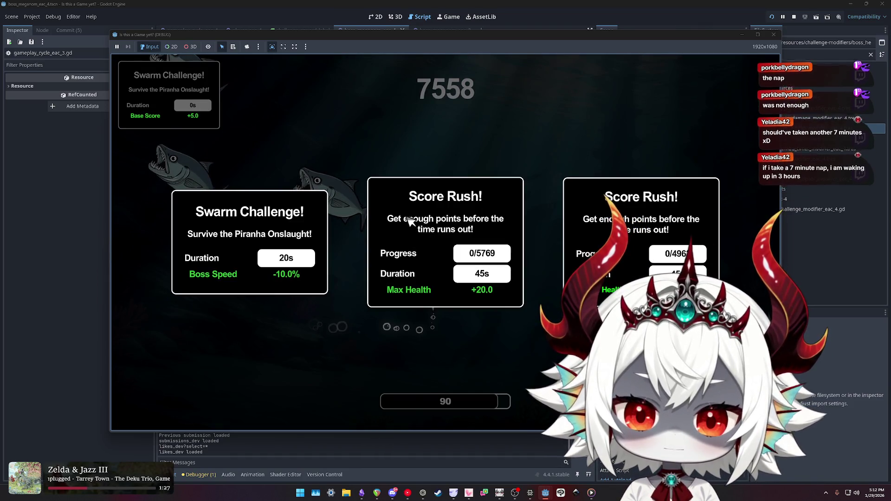
- Take the Swarm Challenge card for a Boss Speed -10.0% modifier
click(249, 241)
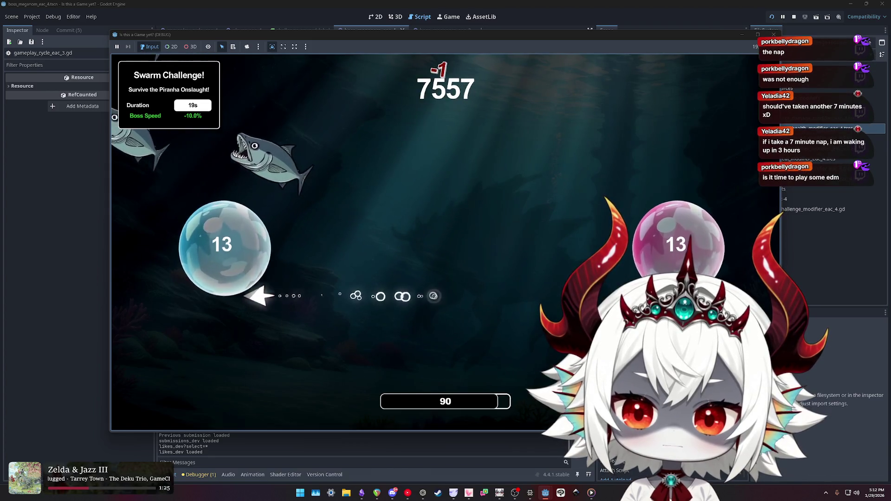
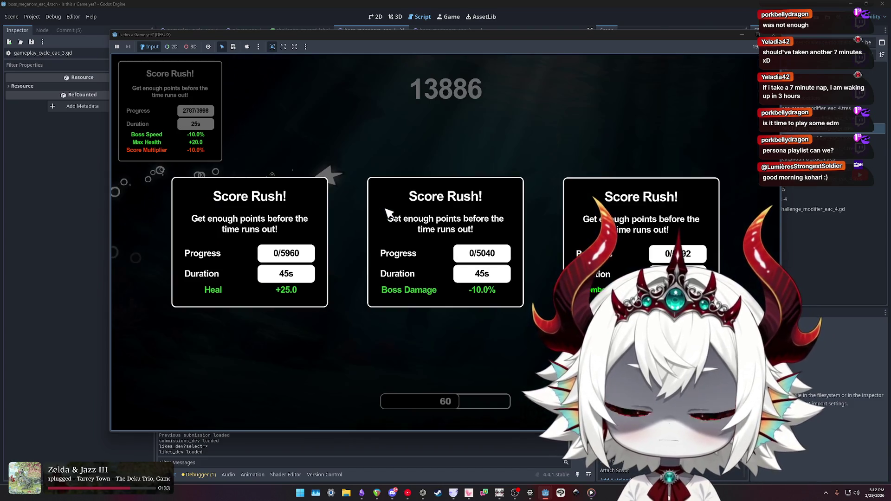
- Take the Score Rush card with Boss Damage, raise music volume to about two-thirds, and resume
click(387, 212)
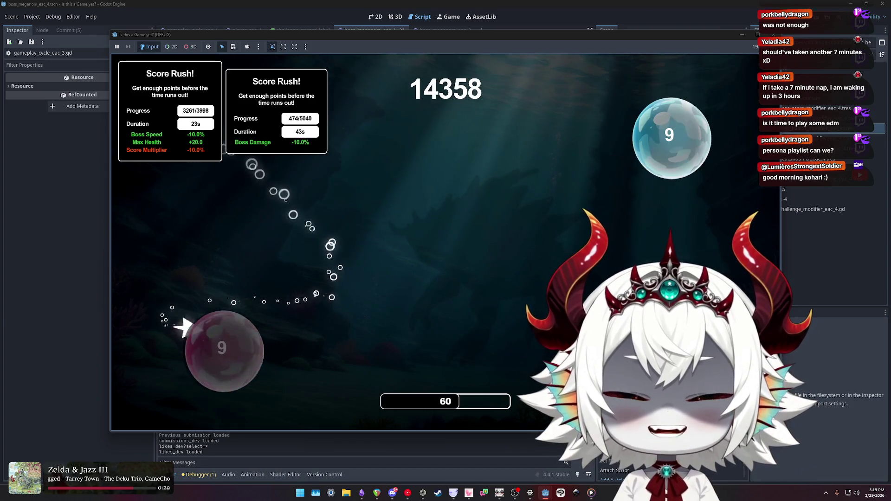
key(Escape)
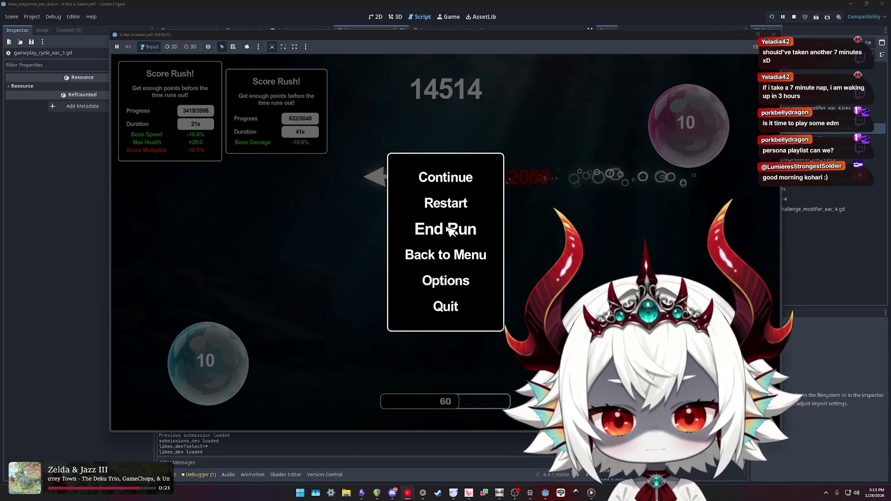
click(447, 281)
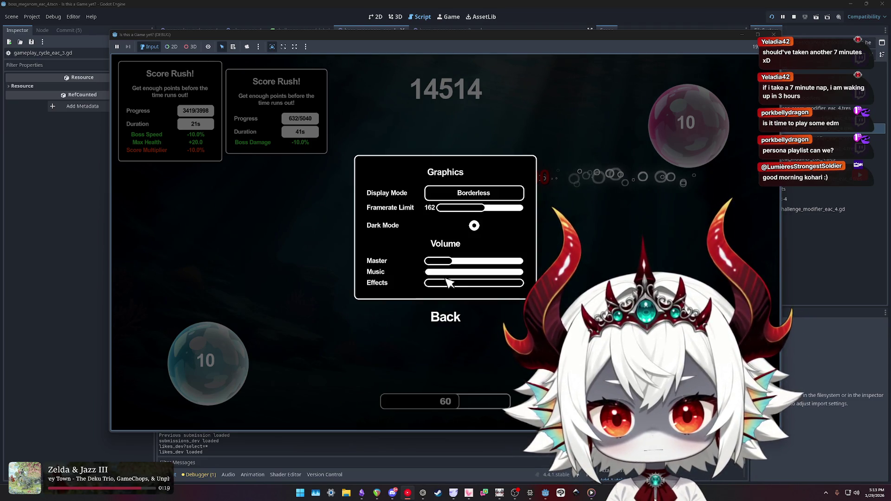
drag(439, 272, 495, 273)
click(458, 320)
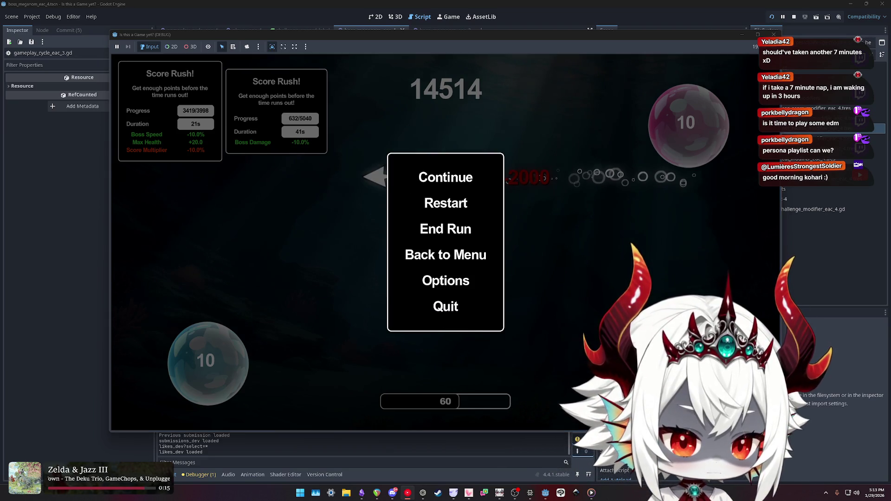
click(441, 178)
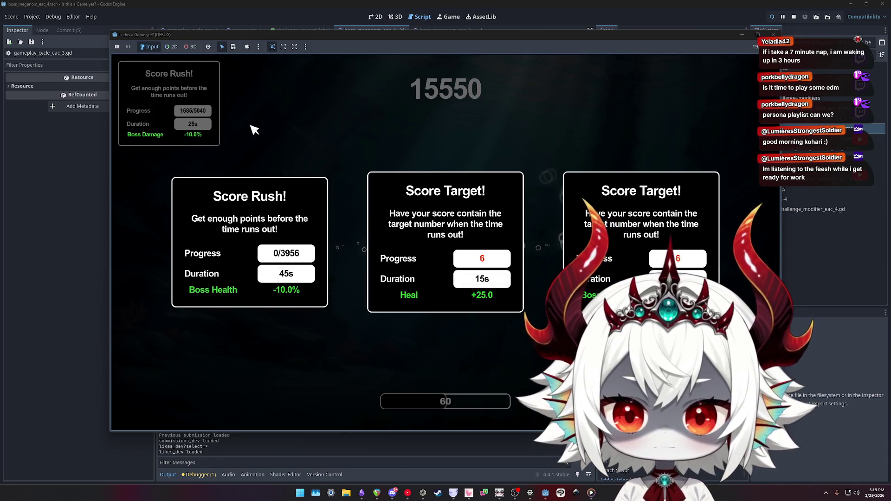
- Take the Score Rush card with Boss Health, check the Options menu, and resume play
click(250, 228)
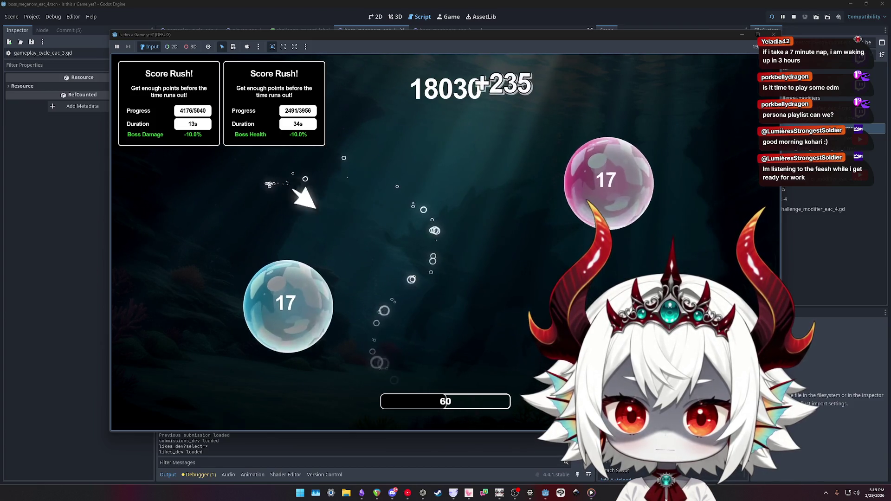
key(Escape)
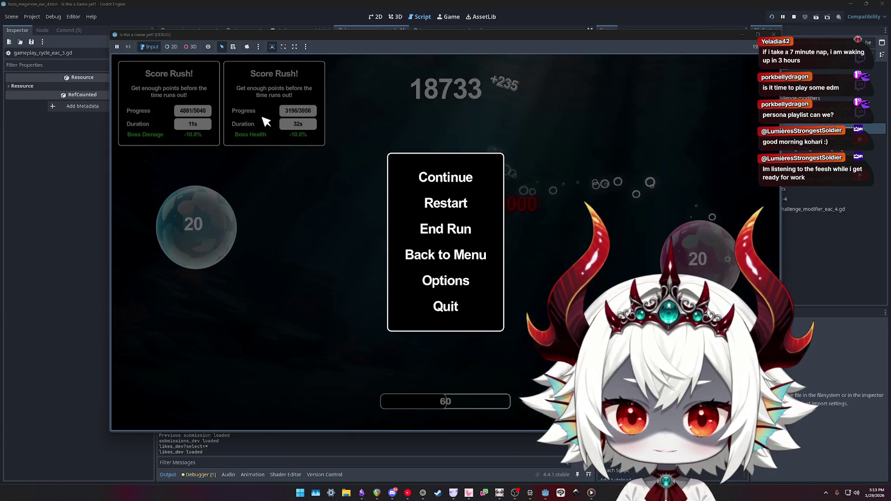
click(420, 281)
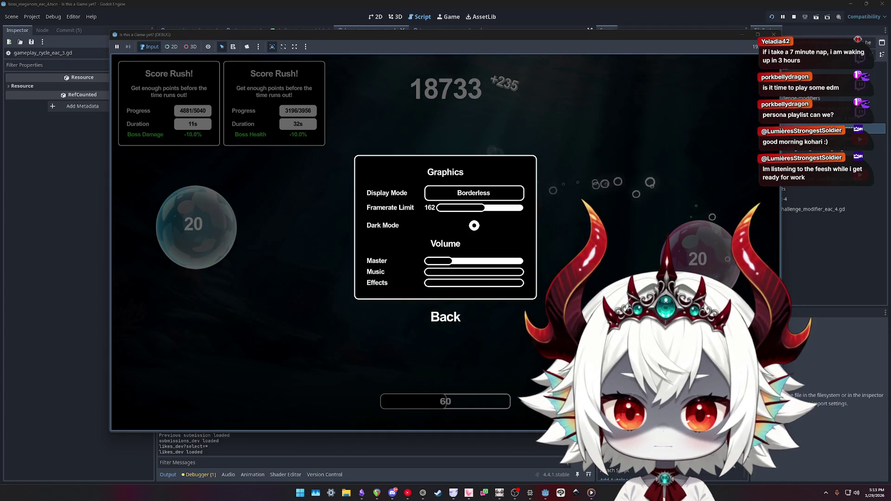
click(444, 320)
click(445, 178)
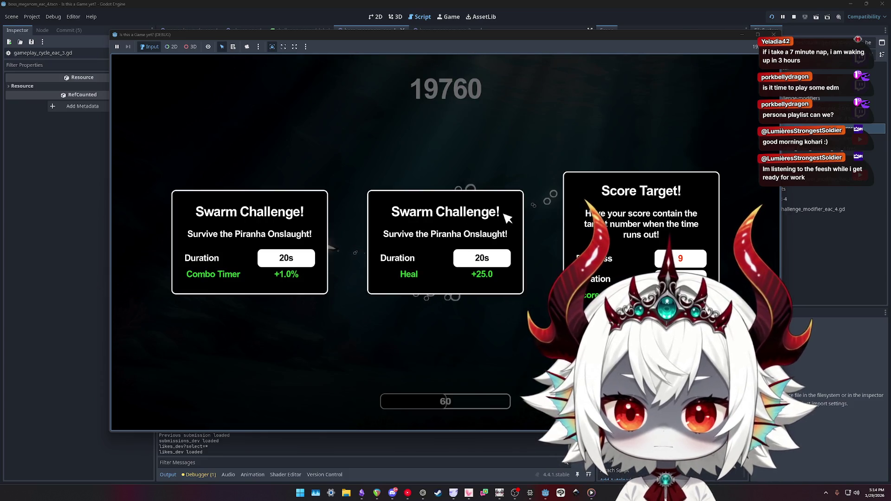
- Take the Swarm Challenge with Heal +25.0, then dismiss the Meganom Defeated and directive screens
click(507, 218)
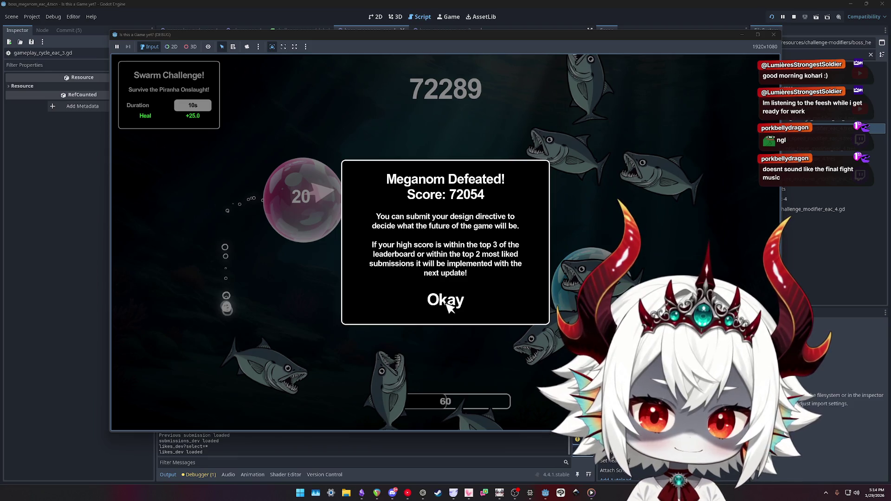
click(450, 306)
click(463, 399)
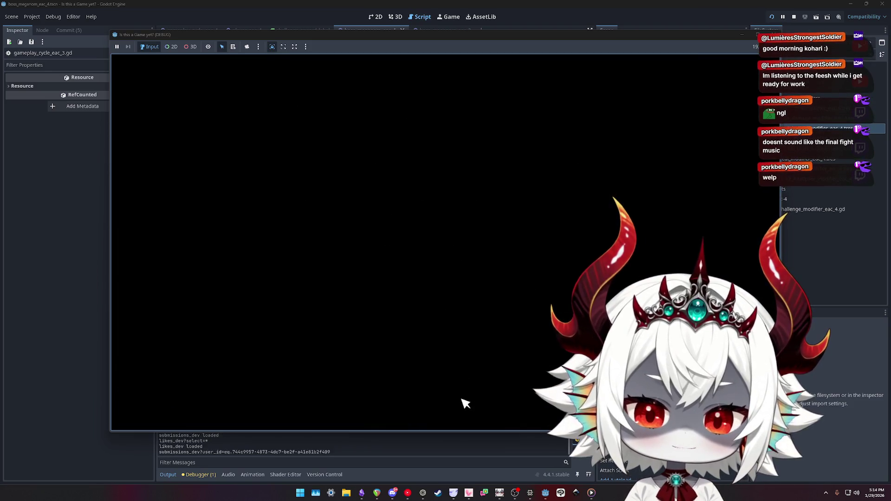
- Start a new run from the hub and take the Score Rush card with Score Multiplier and Heal
click(219, 311)
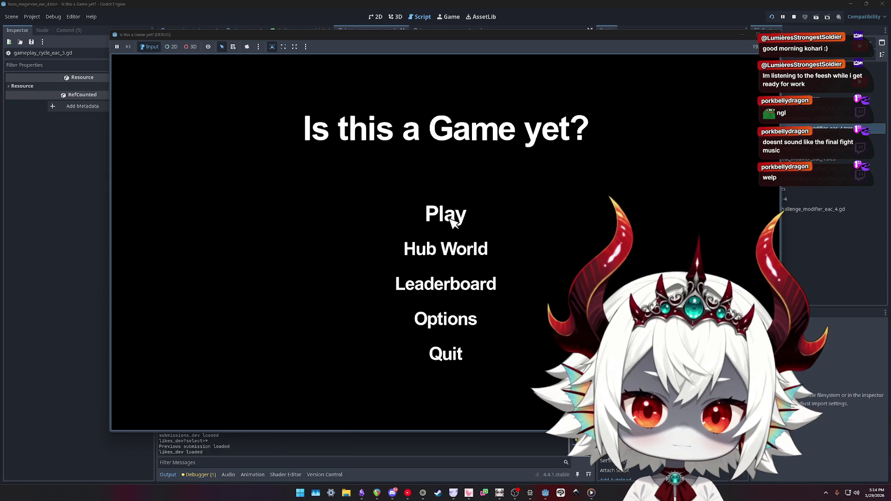
click(453, 219)
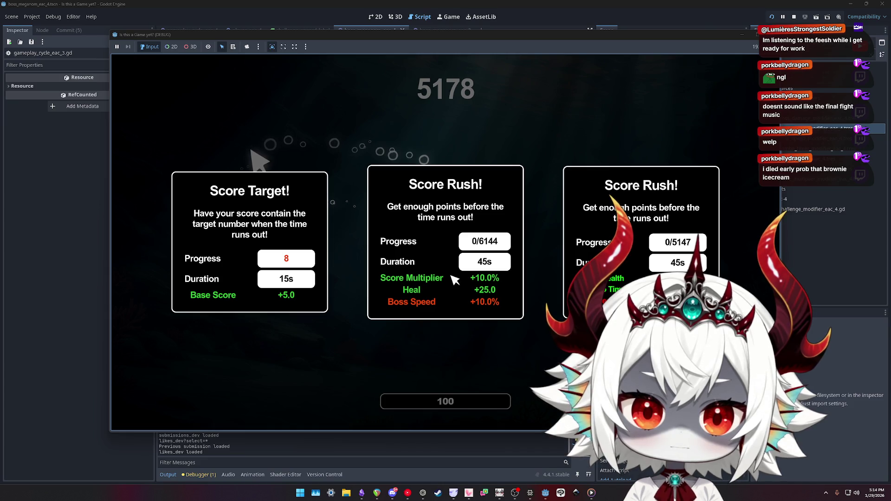
click(455, 279)
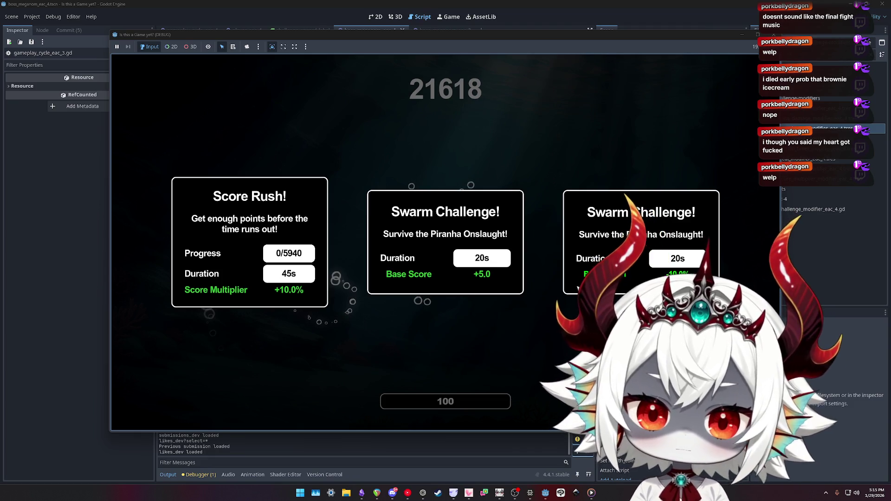
- Take the Score Rush +10.0% Score Multiplier card, dismiss the 72112 Meganom defeat, and close the game
click(279, 235)
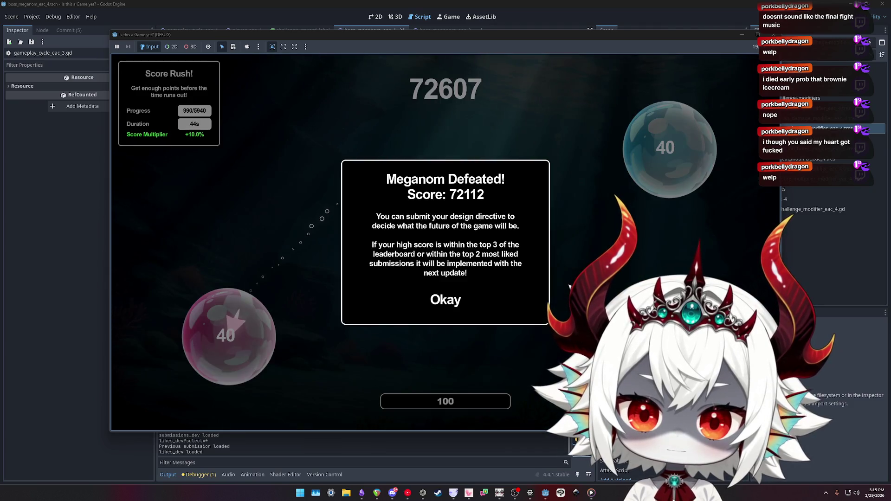
click(461, 295)
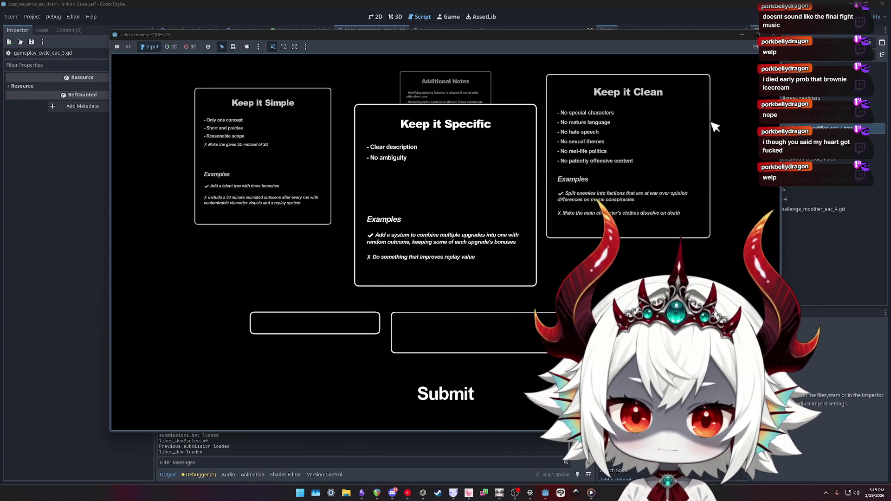
click(774, 34)
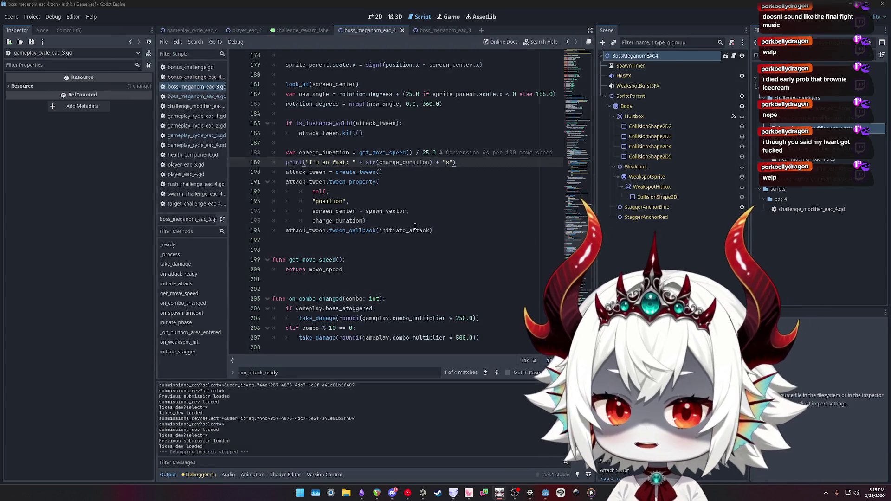
- In gameplay_cycle_eac_4.gd, change line 198 to multiply by (1 + challenge_modifiers[...])
click(203, 136)
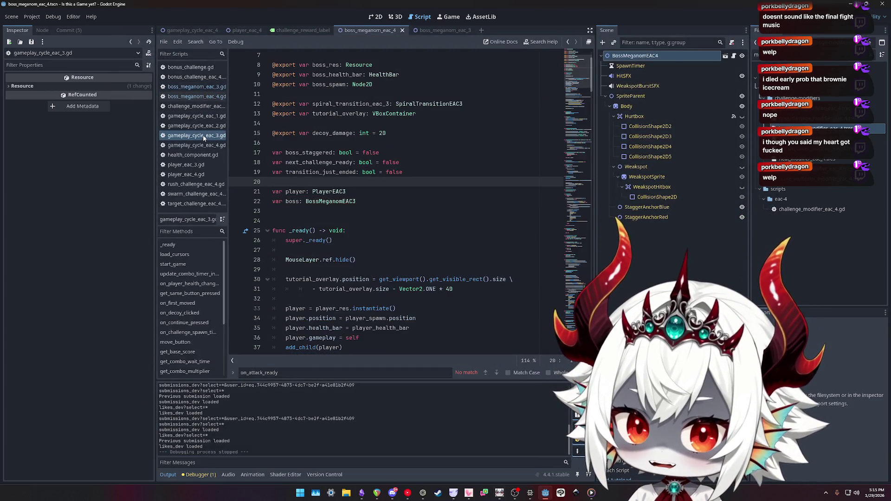
click(202, 146)
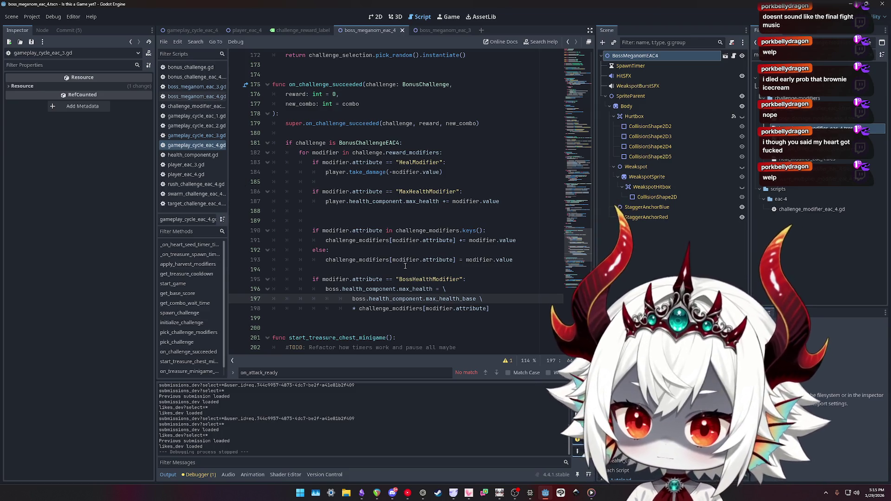
click(360, 308)
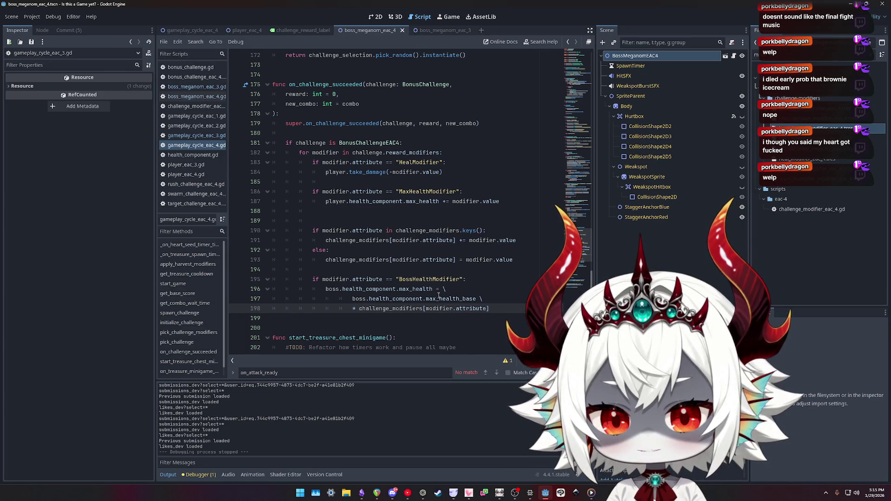
text((1+)
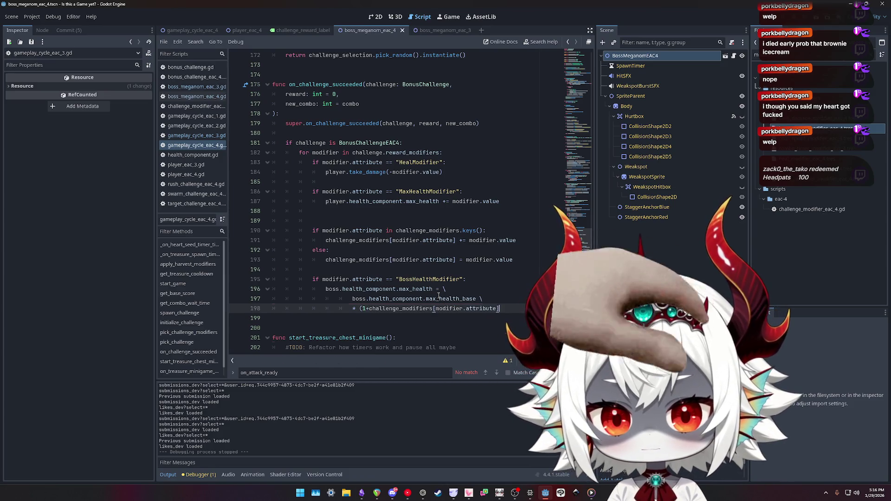
text())
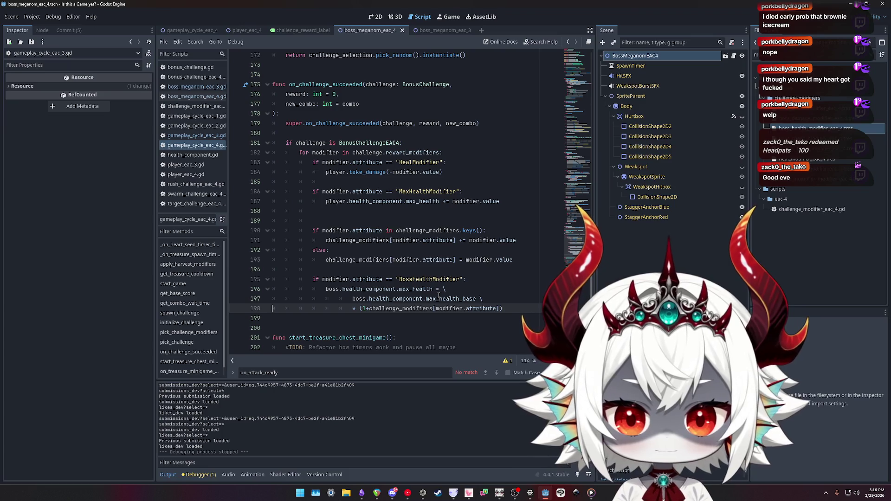
key(Right)
key(Right)
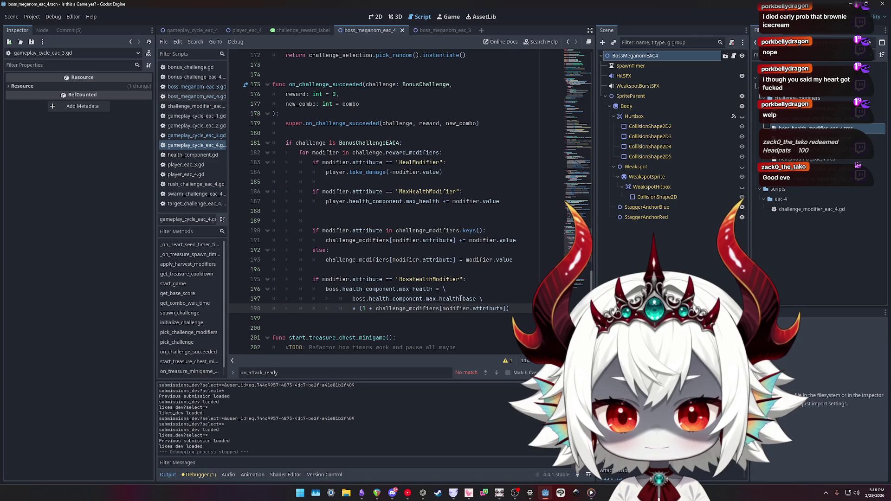
double_click(461, 299)
double_click(409, 308)
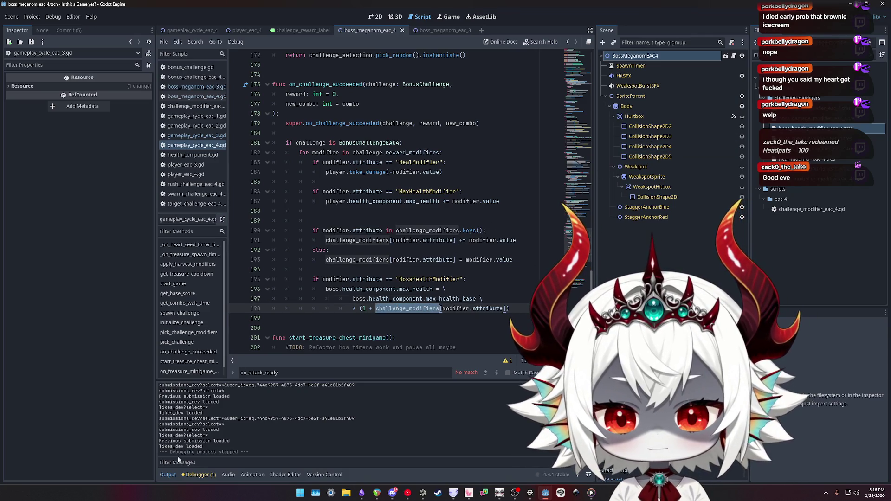
- Inspect the debugger's narrowing-conversion warning and jump to the max_health_base line 197
click(199, 474)
click(208, 387)
click(243, 412)
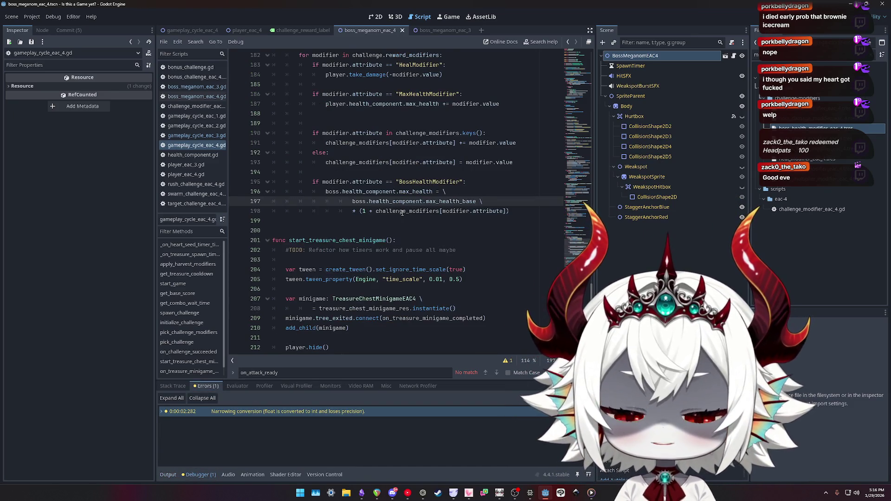
double_click(445, 201)
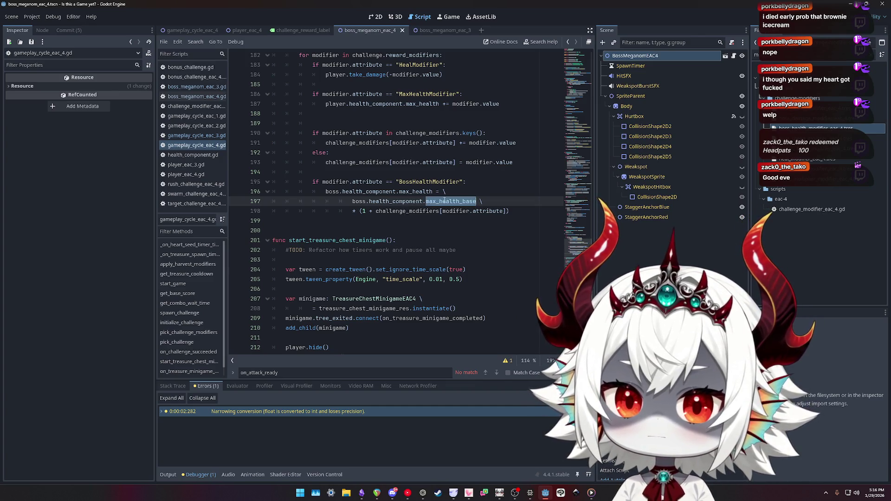
click(348, 203)
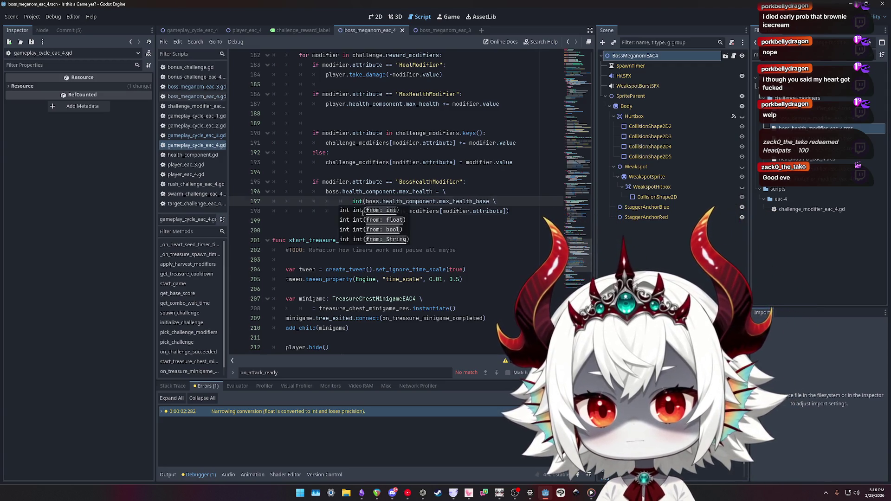
- Add INF at the end of line 196 and bring up its documentation
key(Down)
key(End)
key(Up)
key(Up)
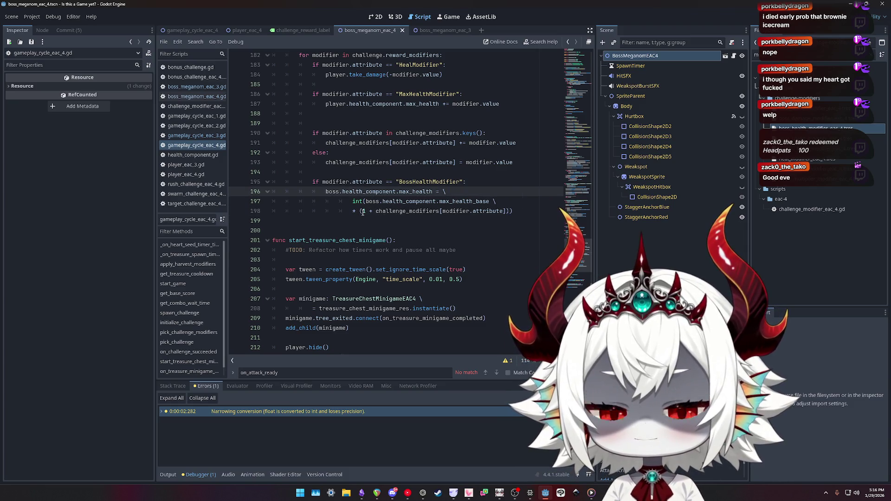
text(inf)
key(Return)
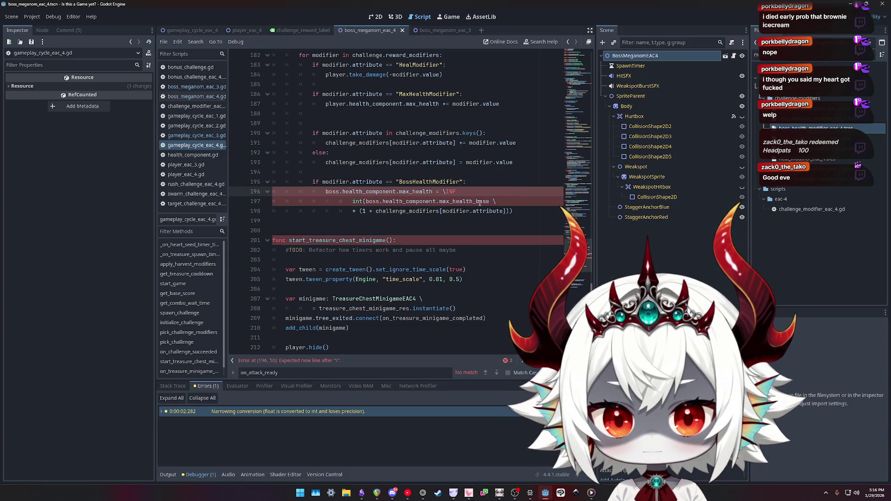
ctrl+click(452, 193)
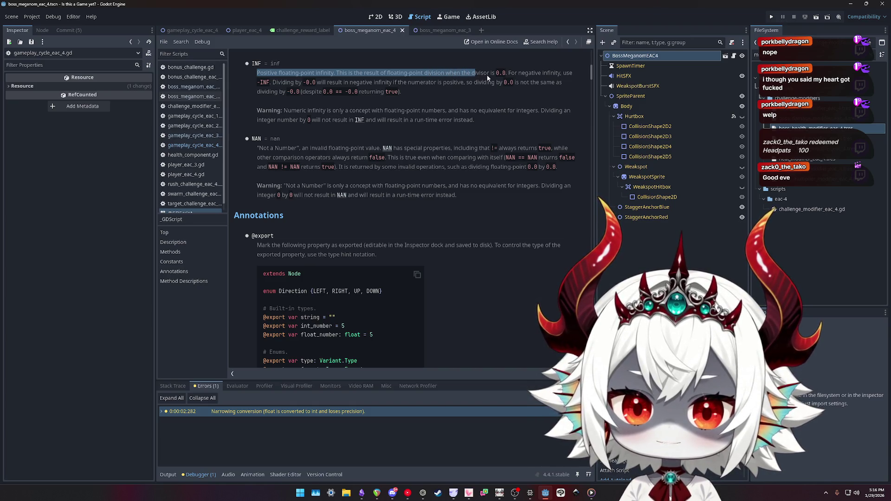
drag(272, 82, 341, 82)
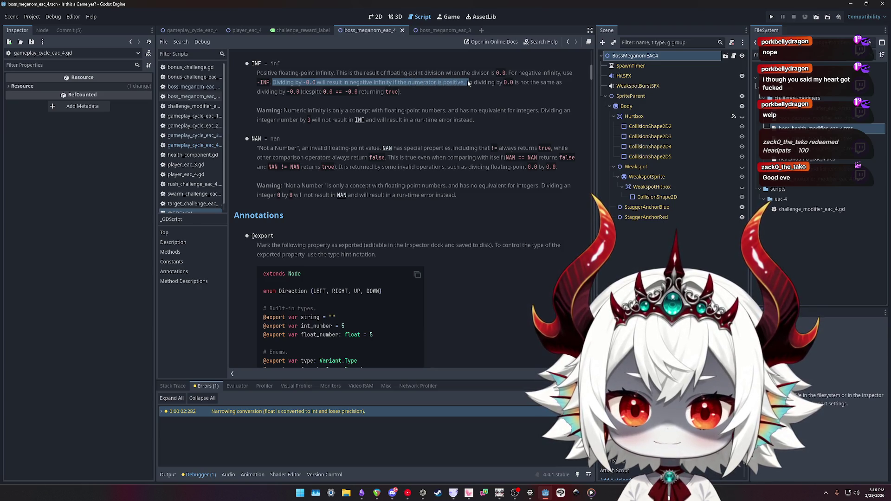
mouse_move(401, 91)
mouse_down()
mouse_move(335, 91)
mouse_move(258, 75)
mouse_up()
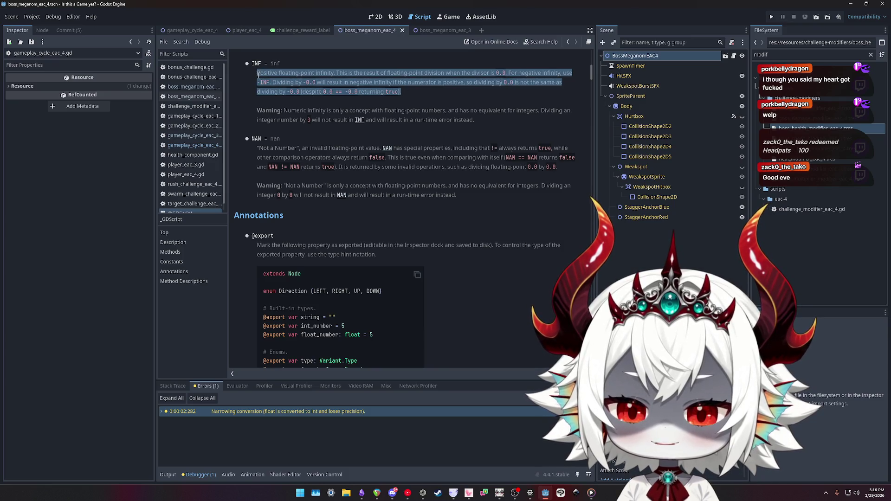
click(406, 89)
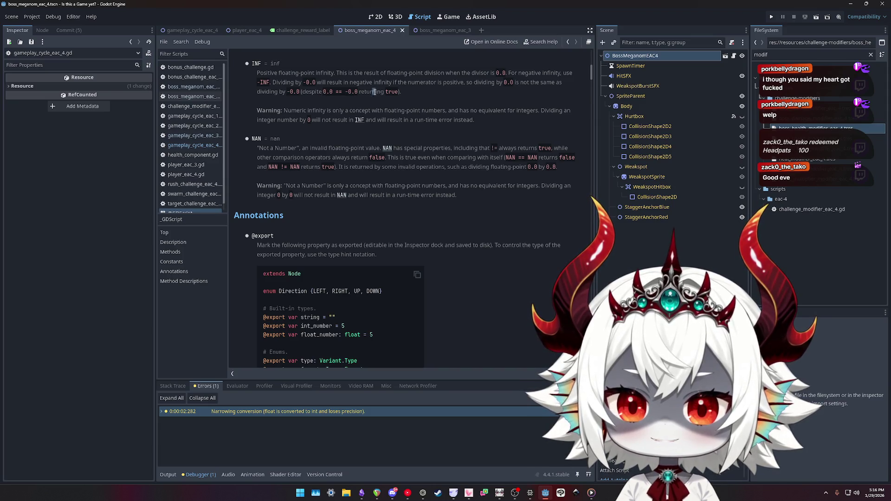
mouse_move(413, 91)
mouse_down()
mouse_move(442, 82)
mouse_move(295, 73)
mouse_up()
drag(291, 111, 414, 112)
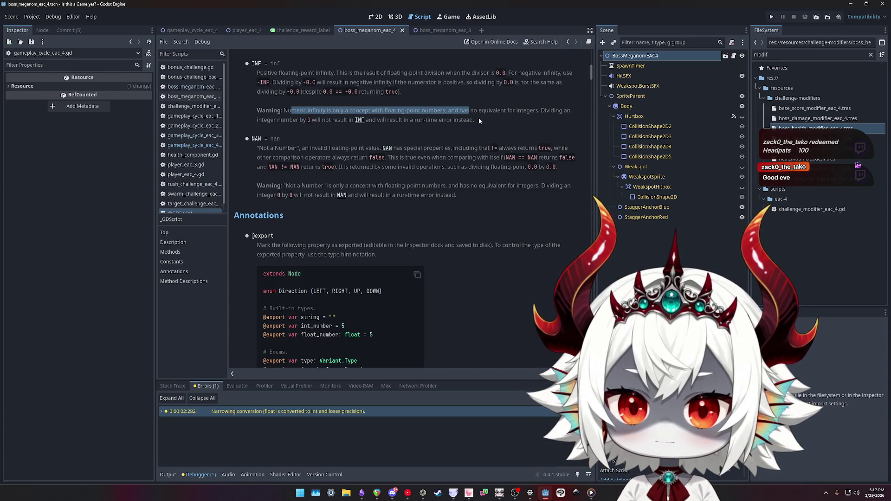
drag(474, 119, 456, 112)
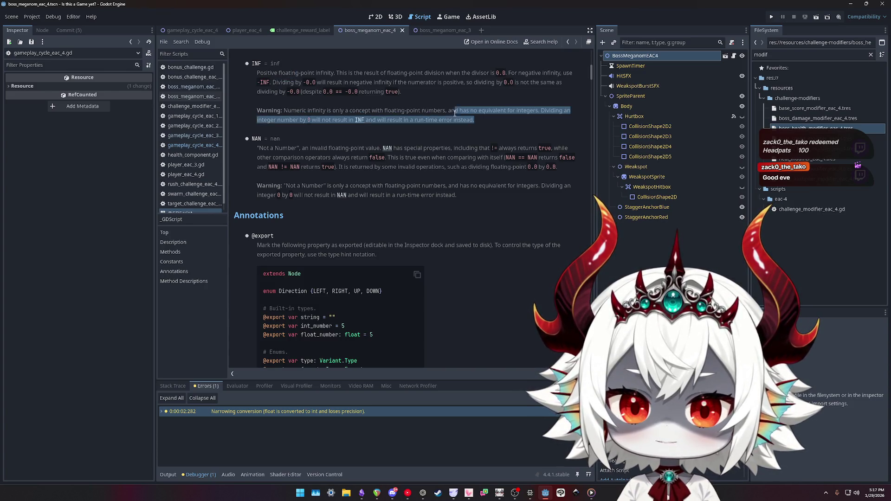
click(527, 111)
mouse_move(539, 111)
mouse_down()
mouse_move(305, 112)
mouse_move(296, 122)
mouse_up()
click(297, 121)
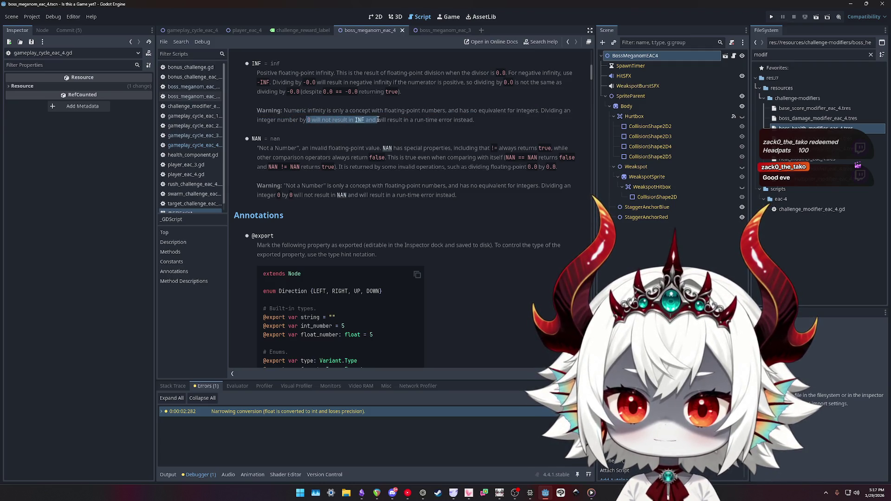
mouse_move(377, 119)
mouse_down()
mouse_move(488, 119)
mouse_move(299, 110)
mouse_up()
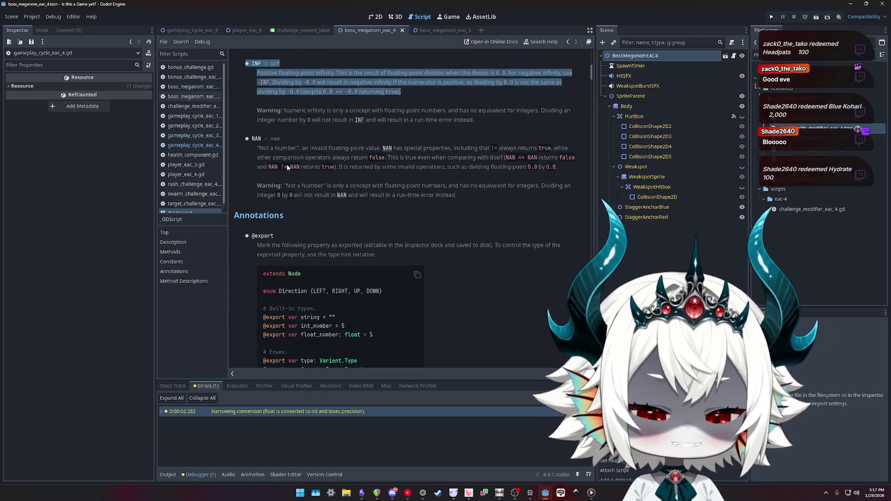
click(199, 146)
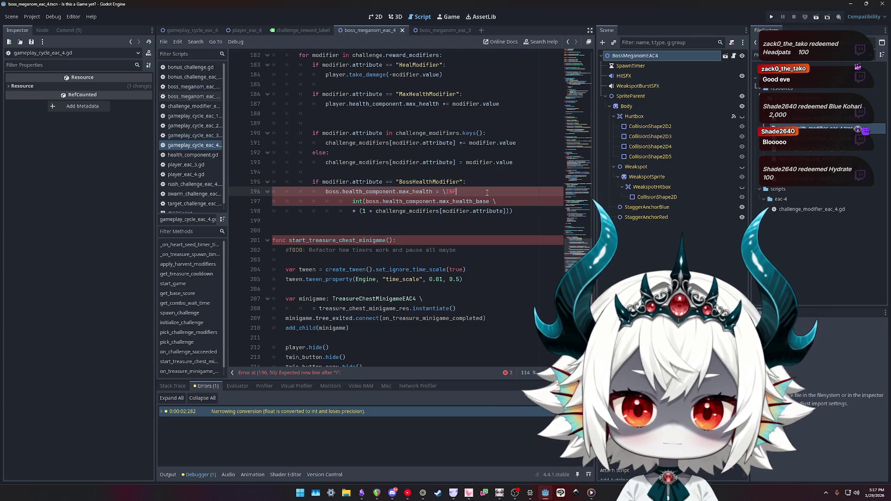
- With INF removed from line 196, run the project to its Welcome screen
click(473, 172)
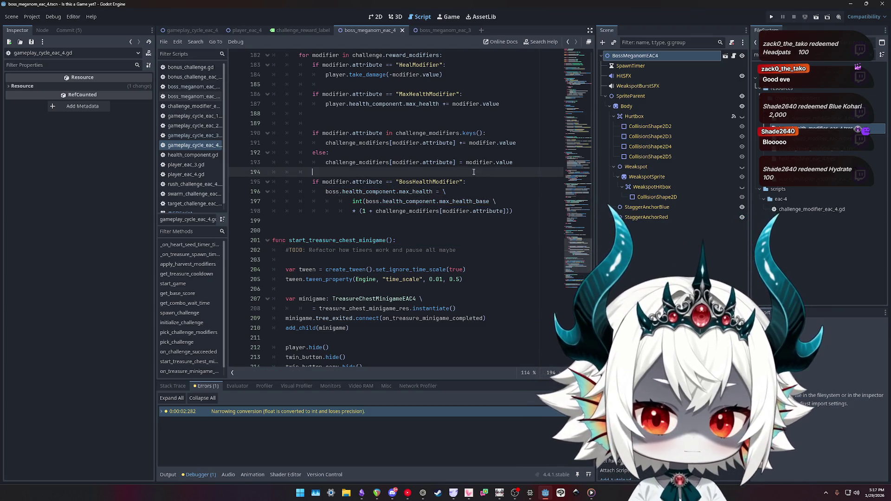
click(772, 16)
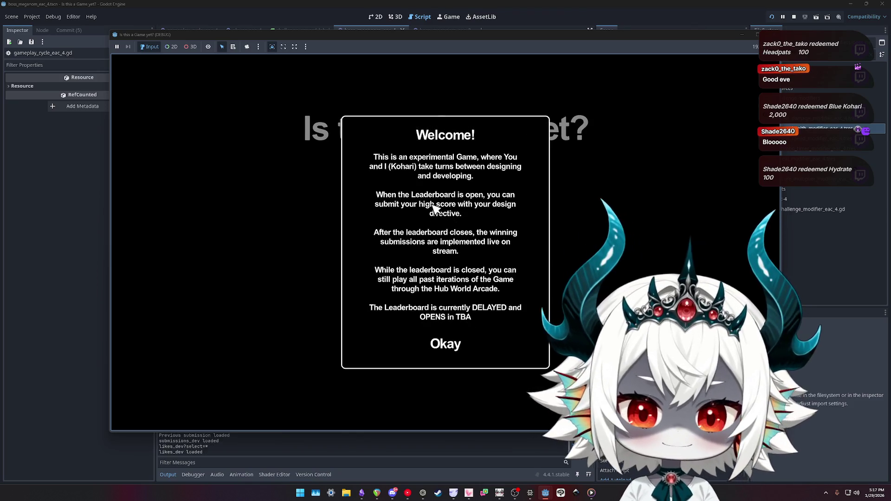
- Dismiss the Welcome message and pop numbered bubbles until the score reaches 6728
click(448, 346)
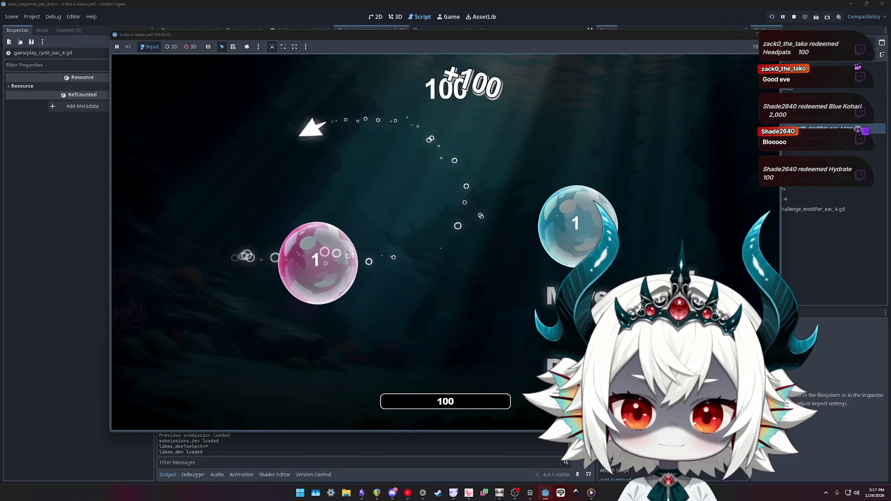
click(253, 327)
click(520, 186)
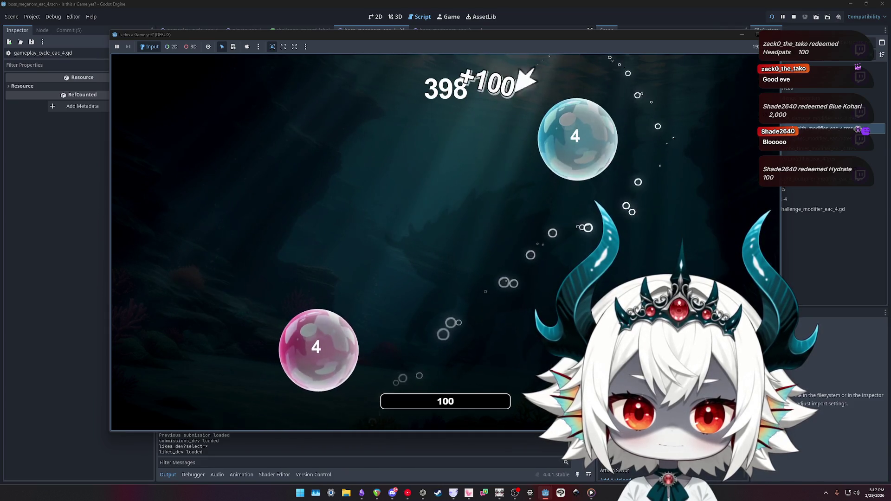
click(566, 121)
click(272, 186)
click(235, 198)
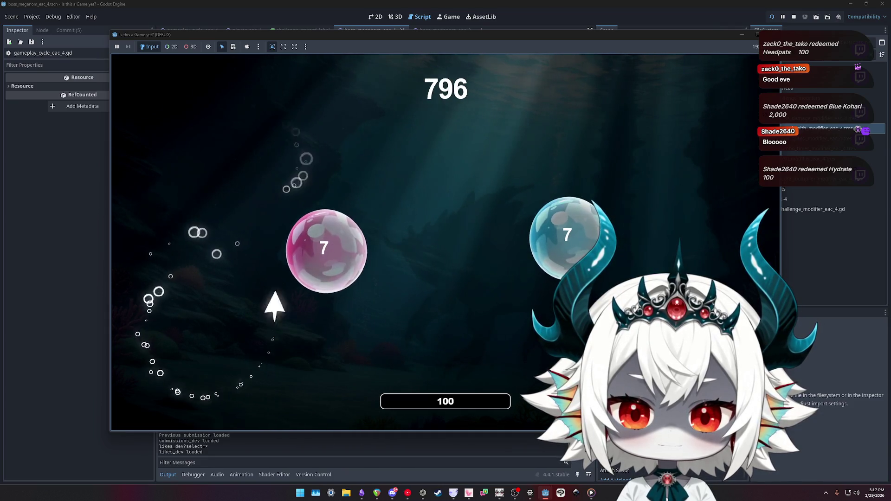
click(325, 251)
click(308, 239)
click(454, 279)
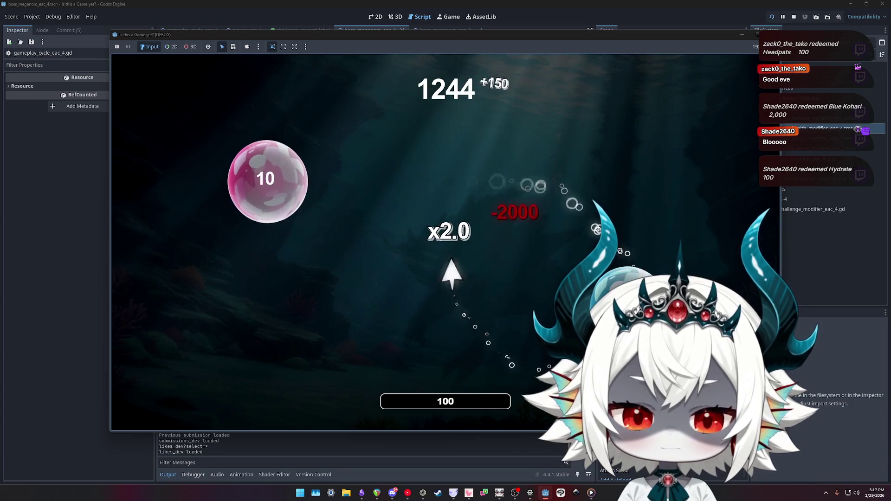
click(465, 260)
click(670, 255)
click(324, 338)
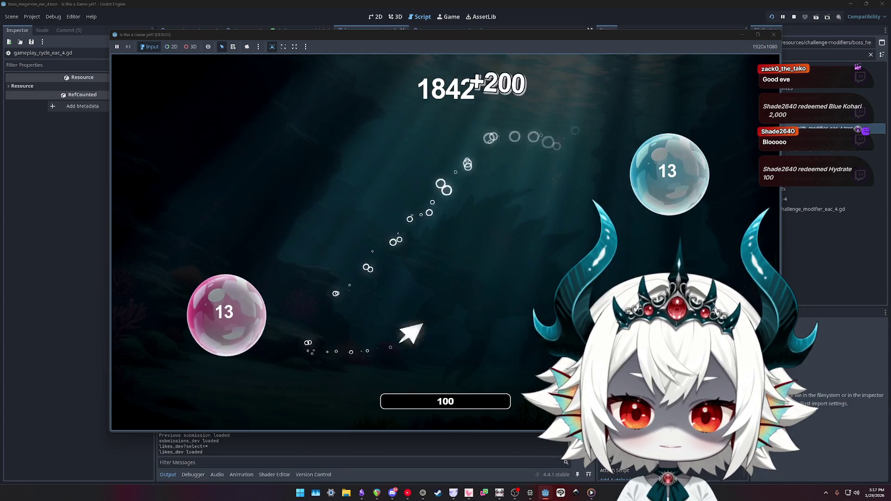
click(225, 313)
click(325, 239)
click(204, 274)
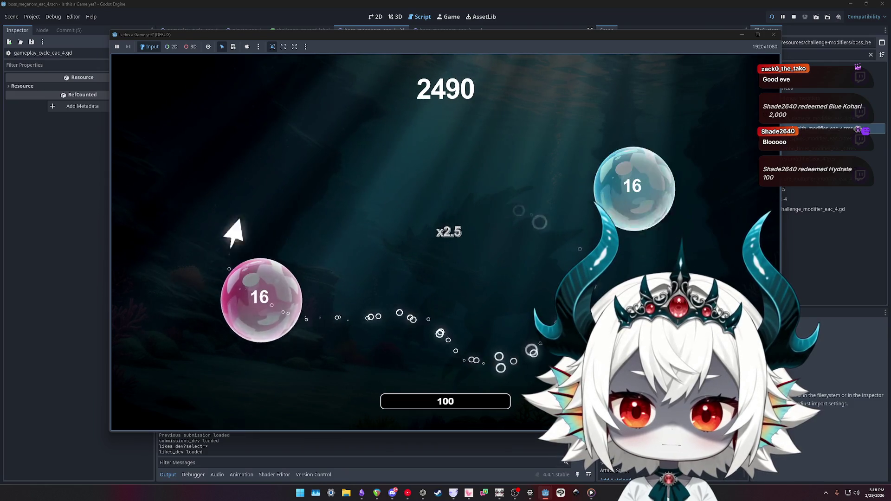
click(593, 160)
click(274, 232)
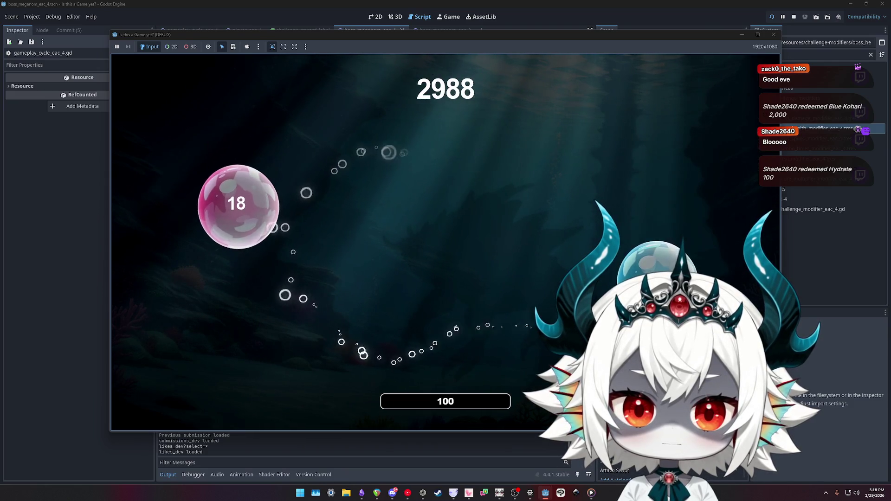
click(603, 165)
click(279, 246)
click(221, 176)
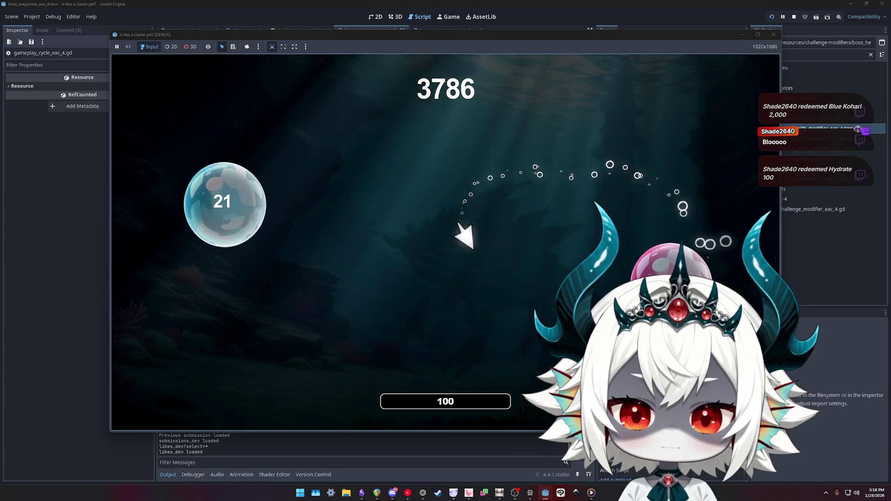
click(223, 202)
click(597, 195)
click(377, 171)
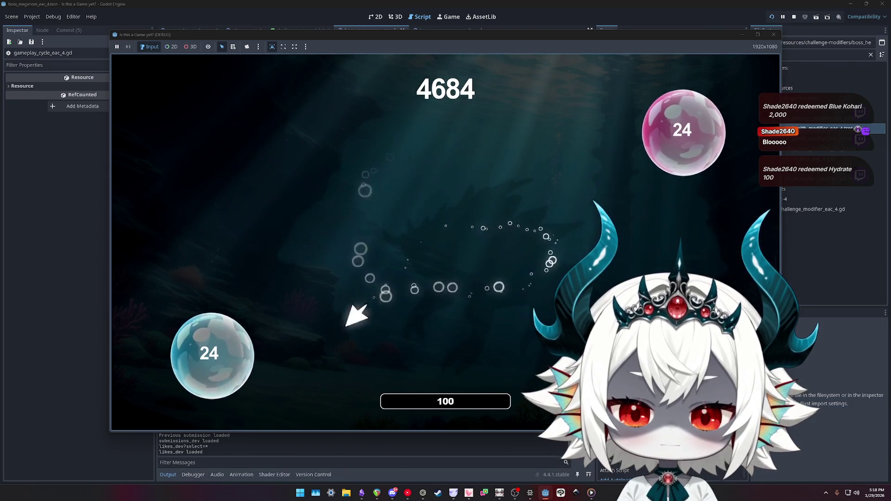
click(212, 355)
click(204, 188)
click(267, 200)
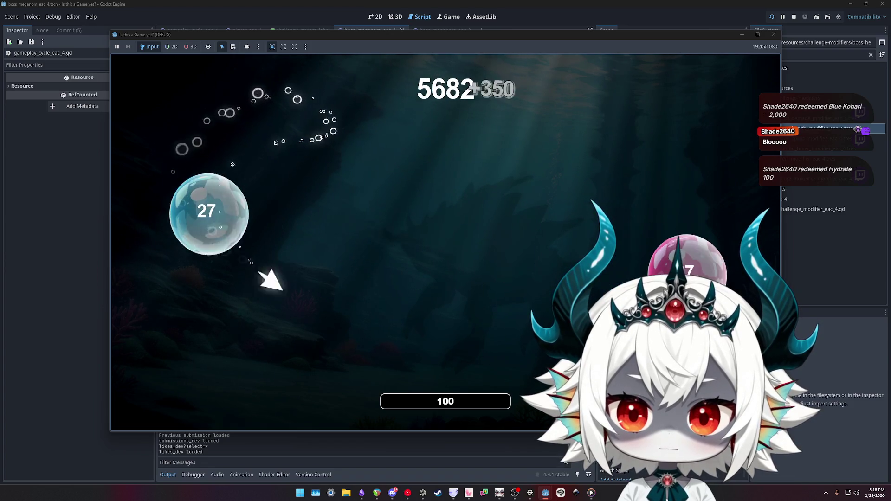
click(223, 215)
click(627, 111)
click(678, 223)
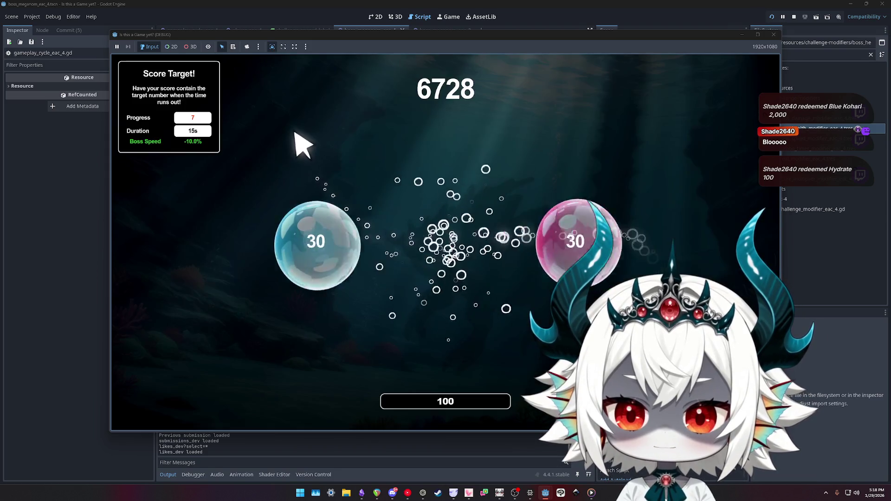
- Take the Score Target card and pop numbered bubble pairs until reaching 19463 points
click(278, 239)
click(290, 190)
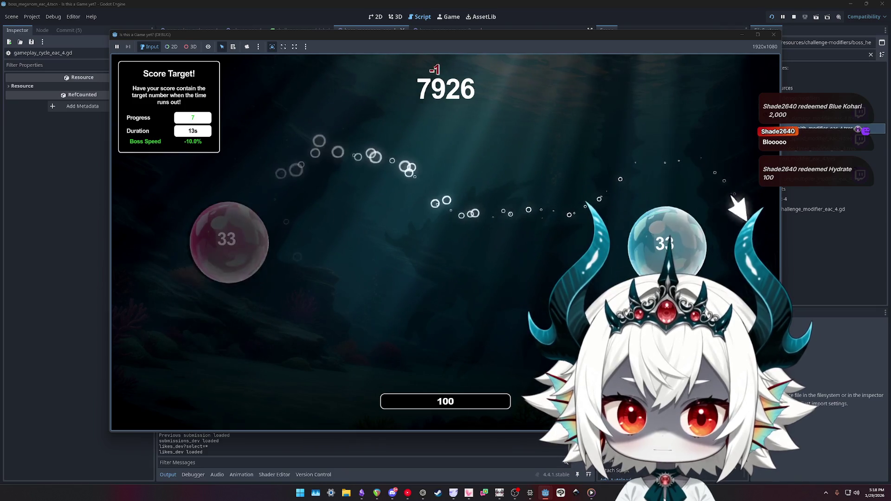
click(664, 242)
click(506, 320)
click(613, 133)
click(650, 224)
click(706, 107)
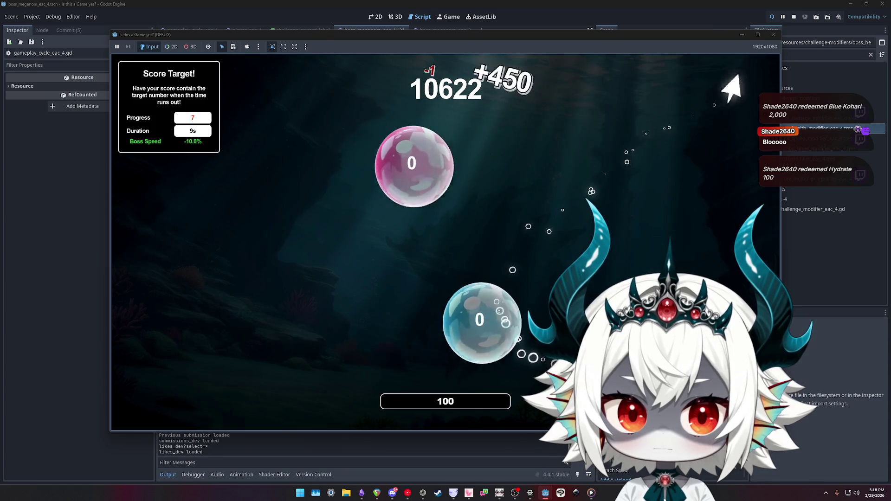
click(301, 231)
click(599, 283)
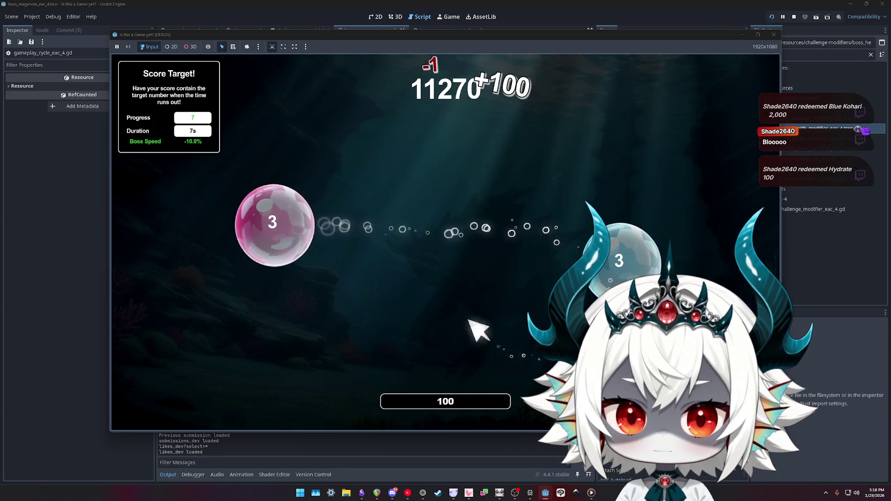
click(285, 218)
click(207, 253)
click(298, 322)
click(325, 223)
click(253, 362)
click(513, 186)
click(278, 285)
click(524, 308)
click(599, 111)
click(330, 290)
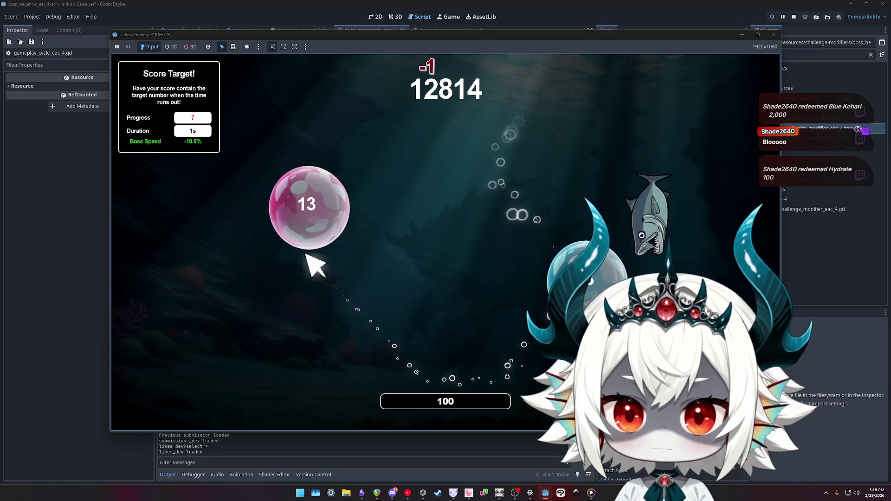
click(306, 206)
click(246, 184)
click(325, 309)
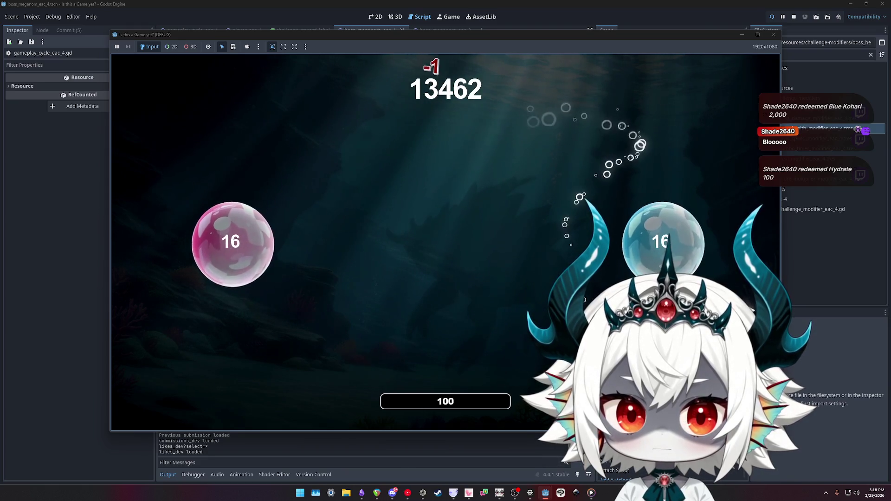
click(654, 246)
click(234, 320)
click(281, 165)
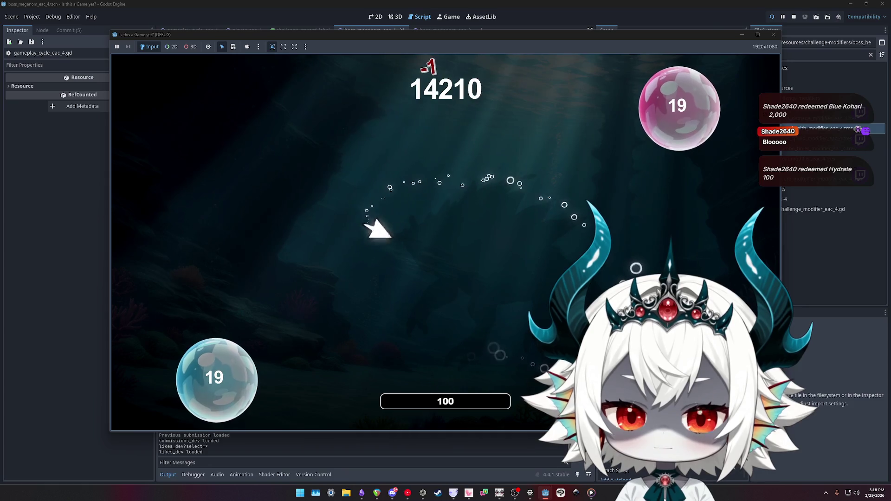
click(650, 97)
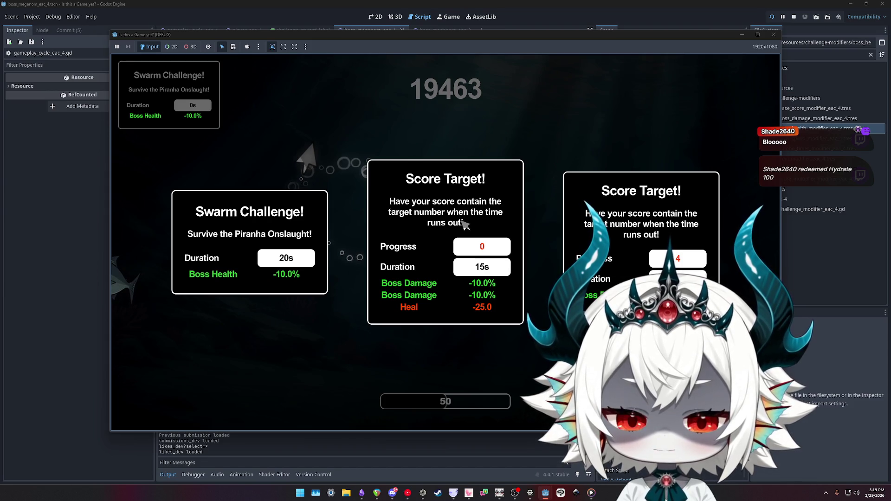
- Take the Swarm Challenge, continue after Game Over with the -10K penalty, then pick Score Target
click(250, 241)
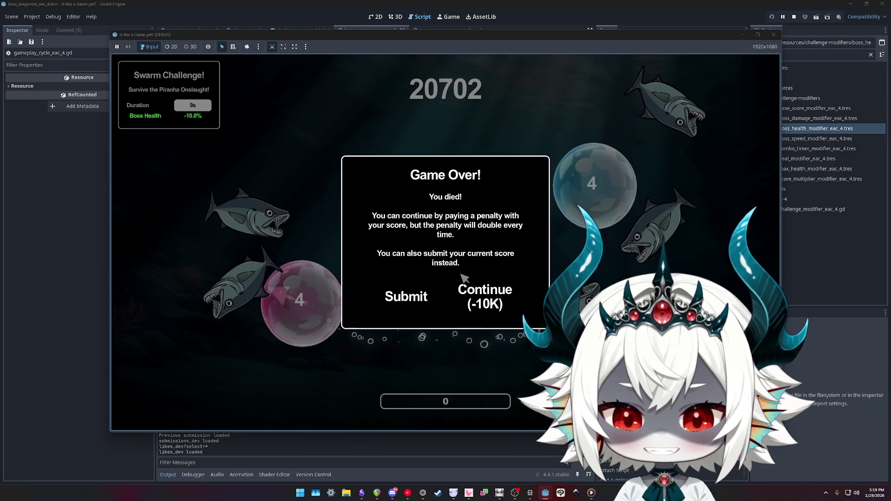
click(489, 301)
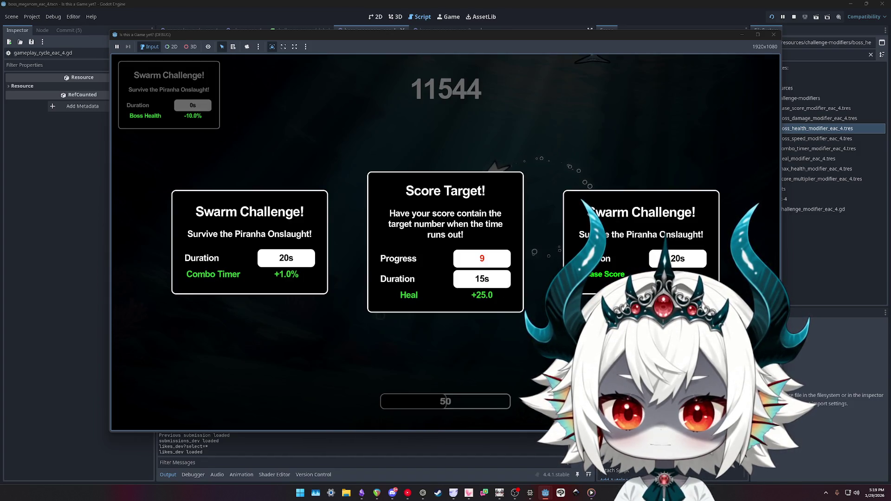
click(492, 173)
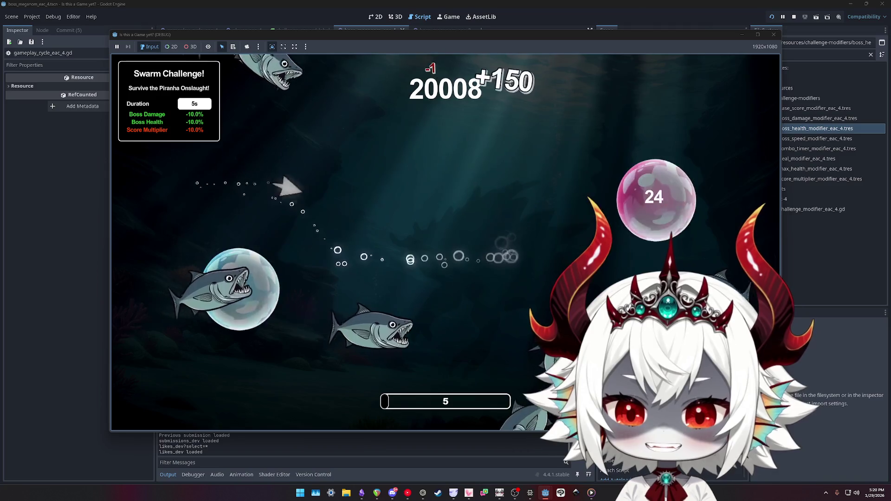
- Continue after game over with the doubled penalty and play until new cards appear at 253 points
click(503, 308)
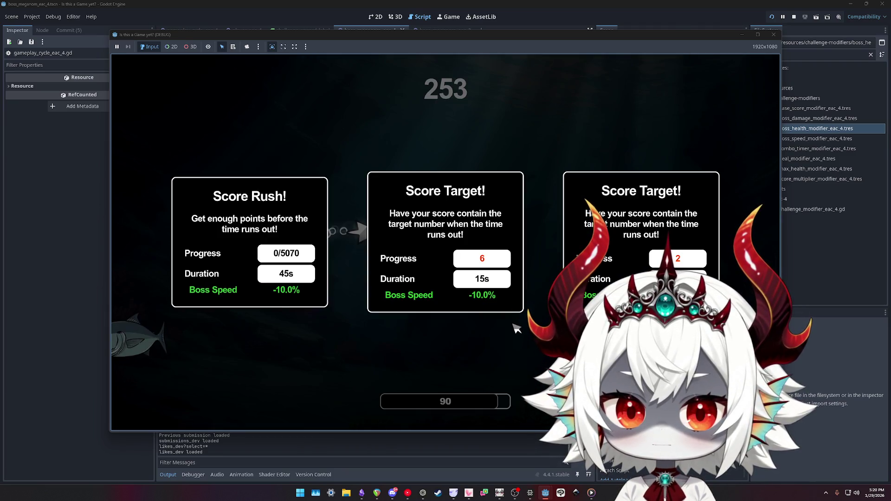
- Take the Score Rush, then Score Target, then the Boss Damage -10% Score Rush challenge
key(Return)
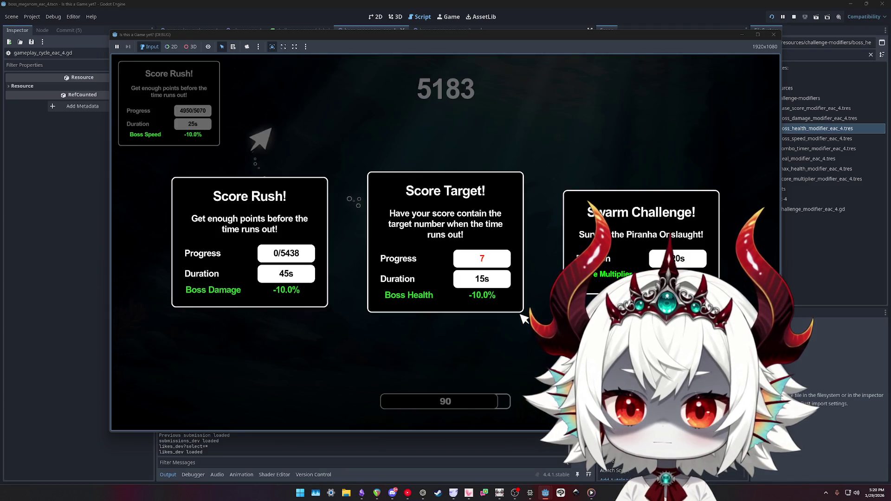
click(522, 315)
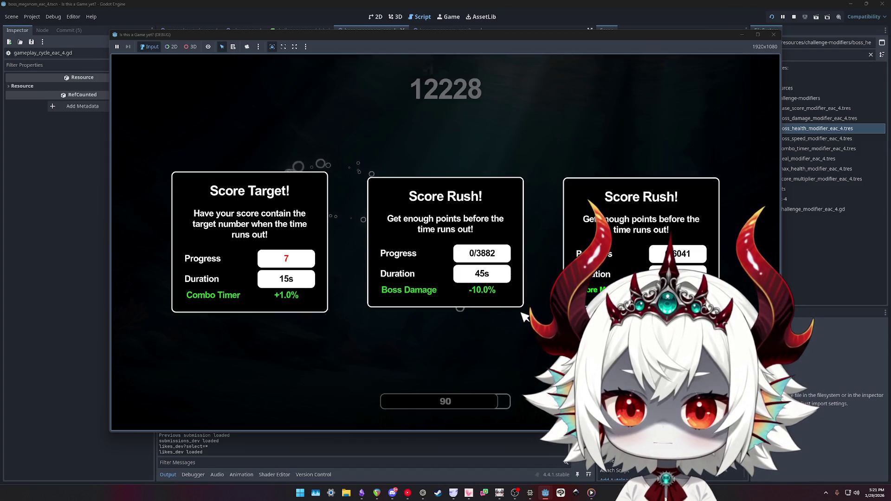
click(521, 304)
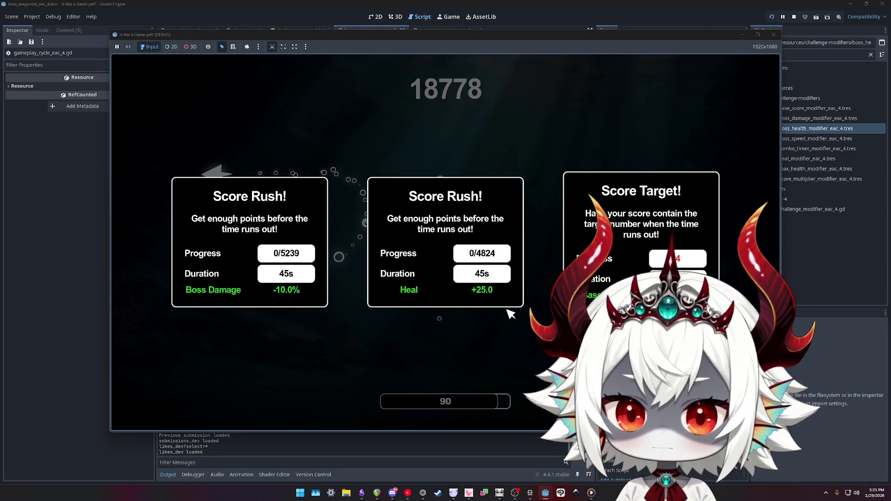
- Pick another Boss Damage -10% Score Rush card, then stop the running game
click(250, 242)
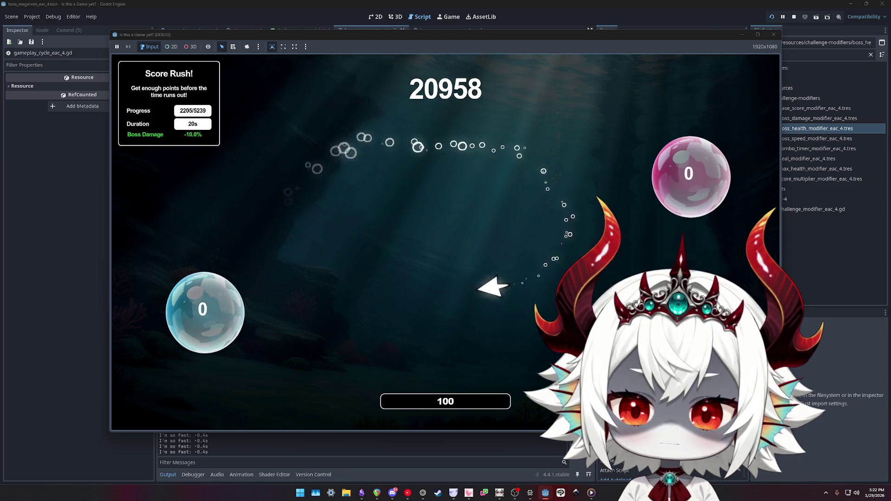
click(774, 35)
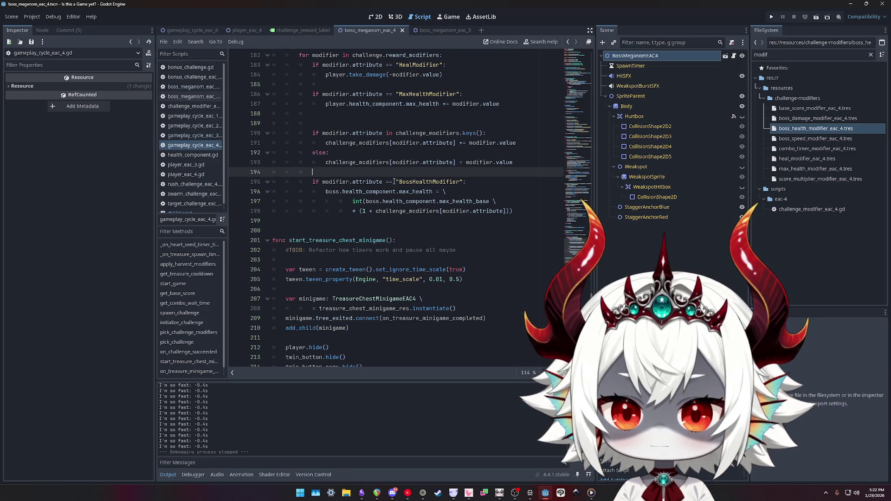
- Browse the Meganom boss scripts in the script list, ending on the older one
scroll(395, 181, up, 10)
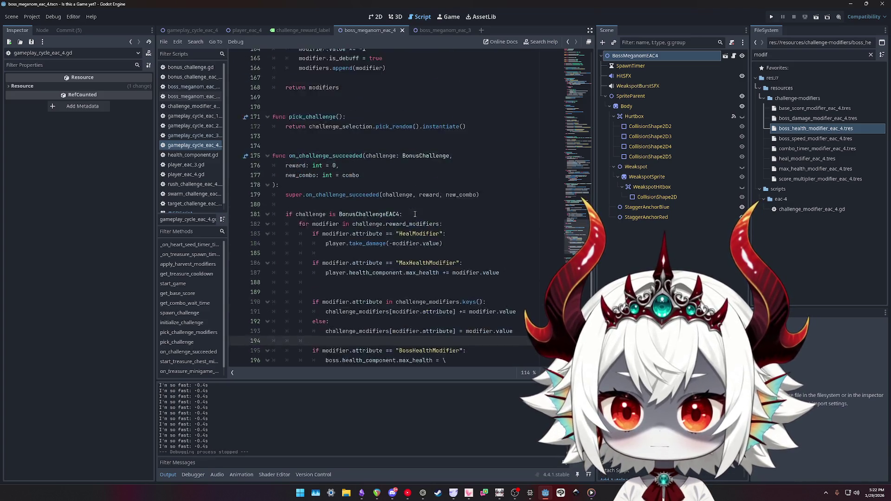
click(193, 87)
click(193, 97)
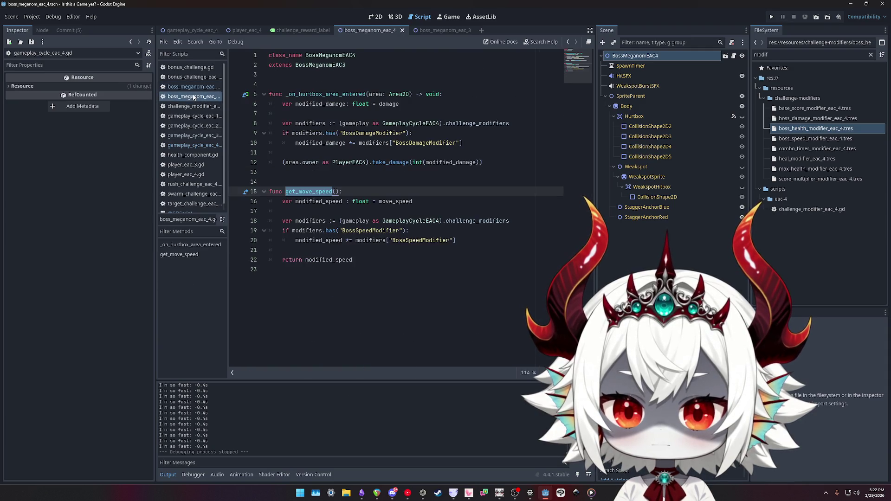
click(194, 91)
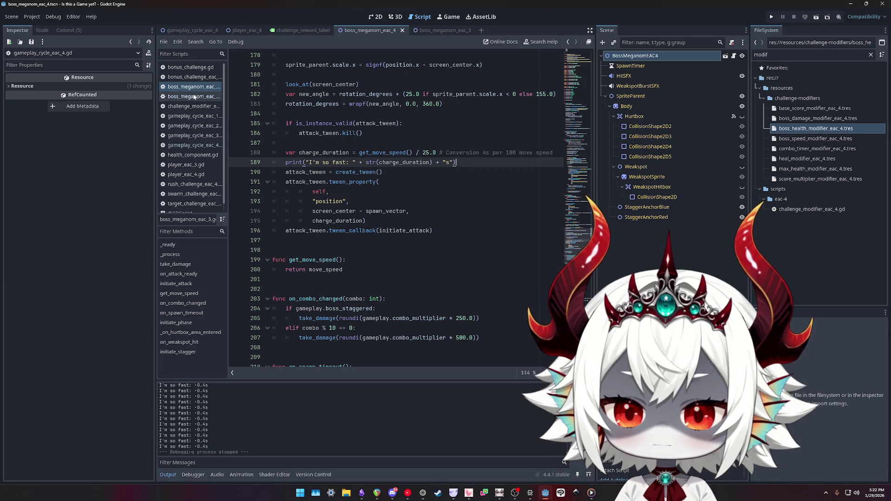
- Inspect charge_duration, get_move_speed and the 100.0 move_speed default, then open boss_meganom_eac_4.gd
double_click(328, 153)
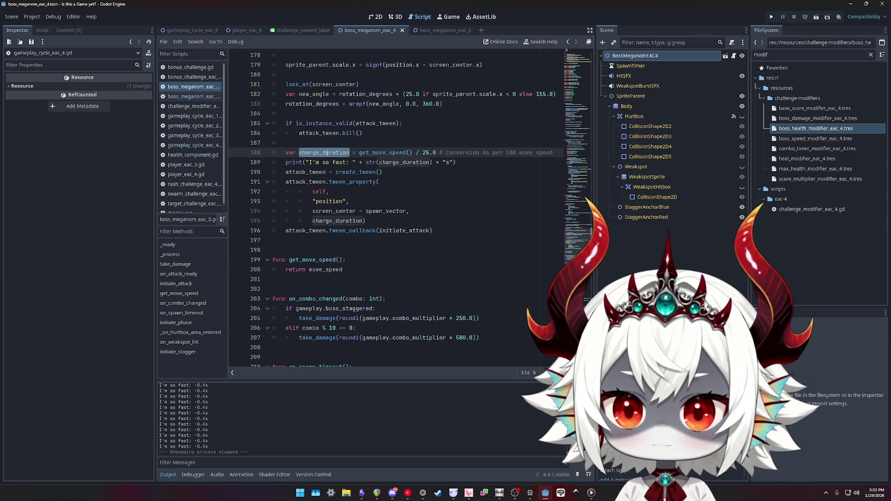
double_click(389, 154)
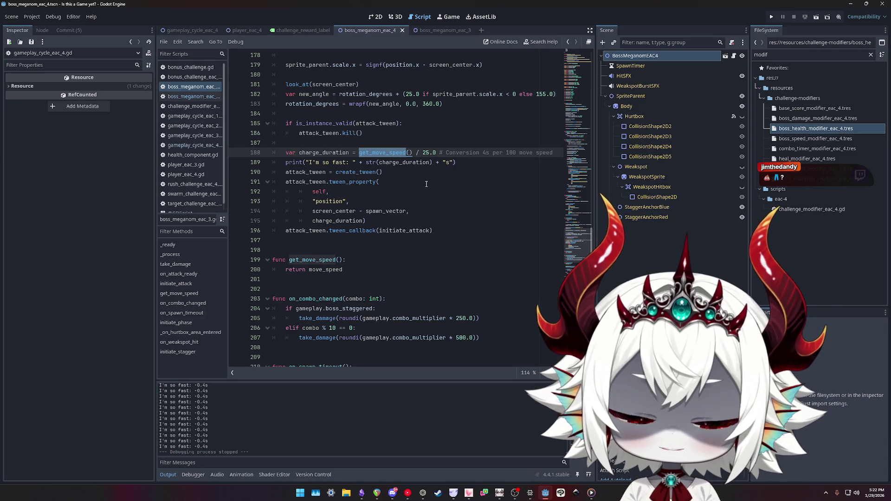
mouse_move(579, 253)
mouse_down()
mouse_move(555, 94)
mouse_move(563, 73)
mouse_move(565, 101)
mouse_up()
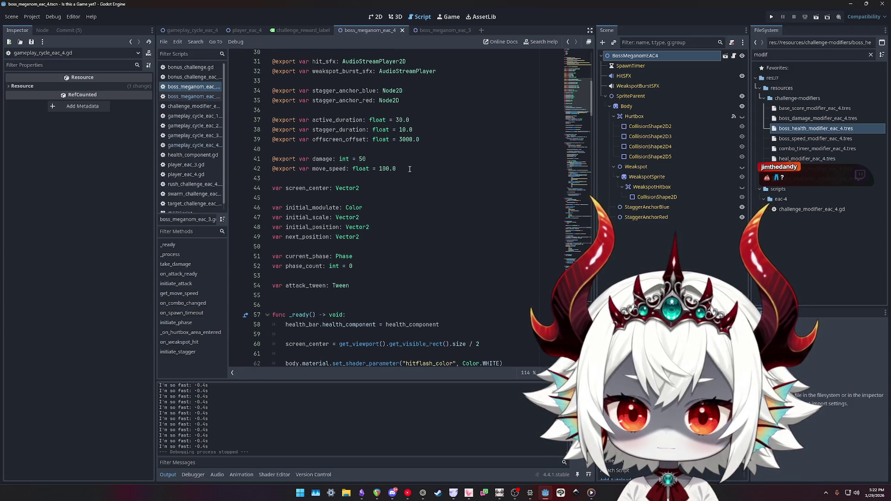
double_click(379, 169)
mouse_move(566, 121)
mouse_down()
mouse_move(558, 276)
mouse_move(565, 249)
mouse_up()
click(187, 99)
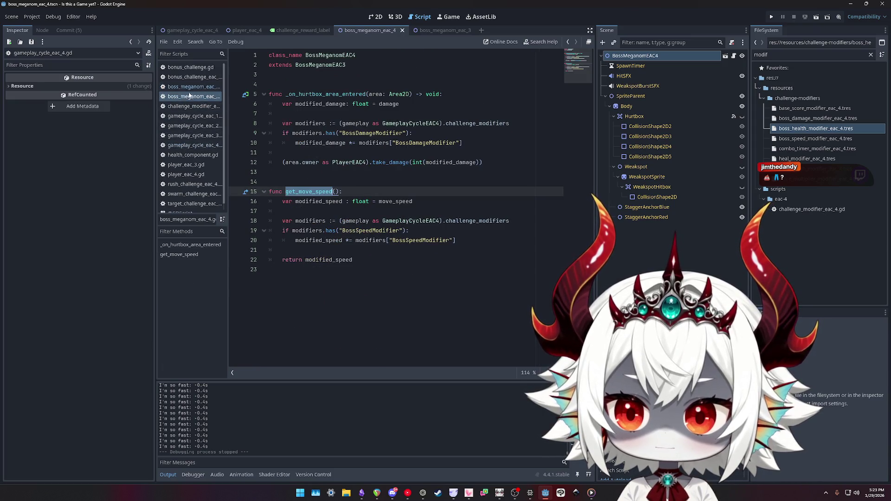
- Review the BossSpeedModifier lookup and modified_speed lines in get_move_speed of boss_meganom_eac_4.gd
key(alt+Left)
click(184, 96)
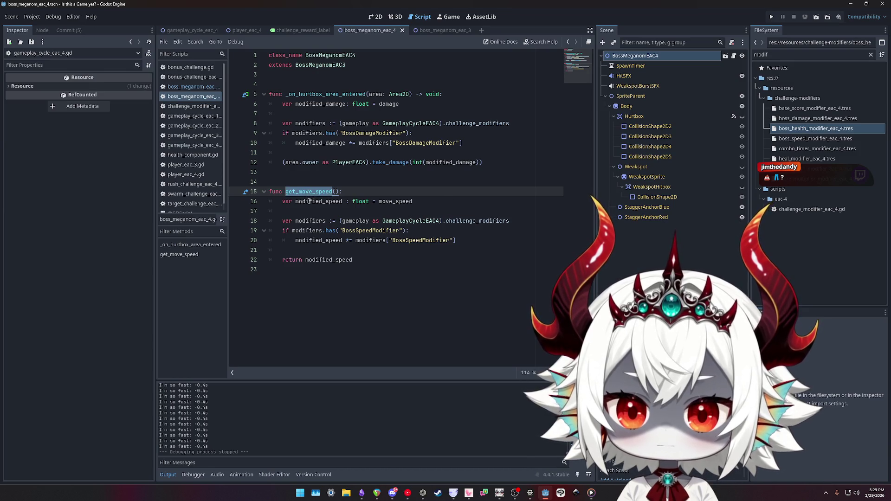
double_click(310, 221)
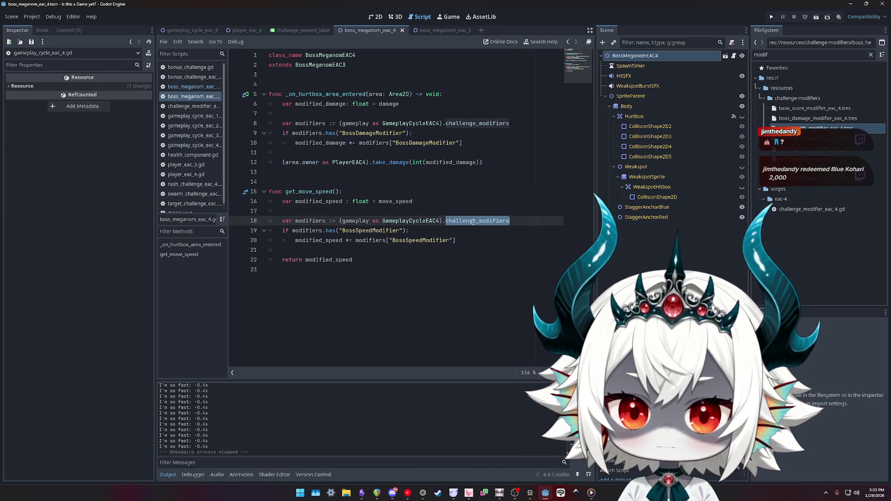
double_click(322, 221)
click(366, 231)
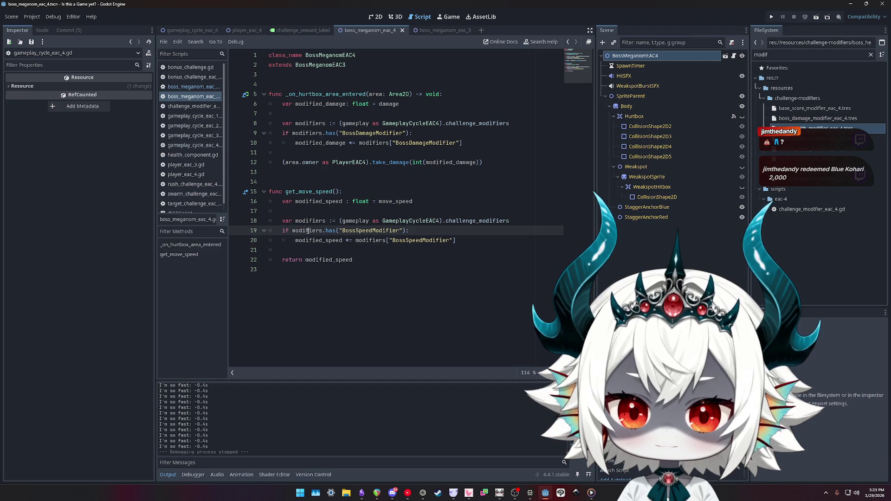
double_click(366, 230)
double_click(312, 241)
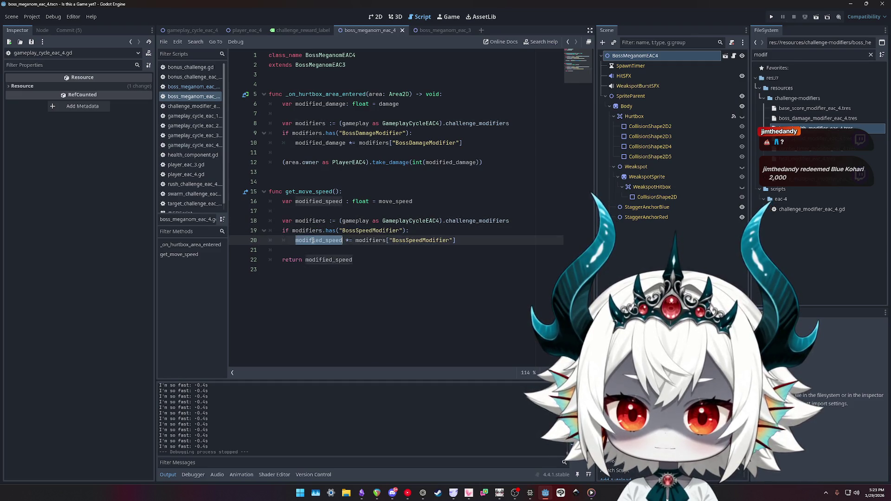
- Edit line 20 to modified_speed *= (1 + modifiers["BossSpeedModifier"])
click(417, 241)
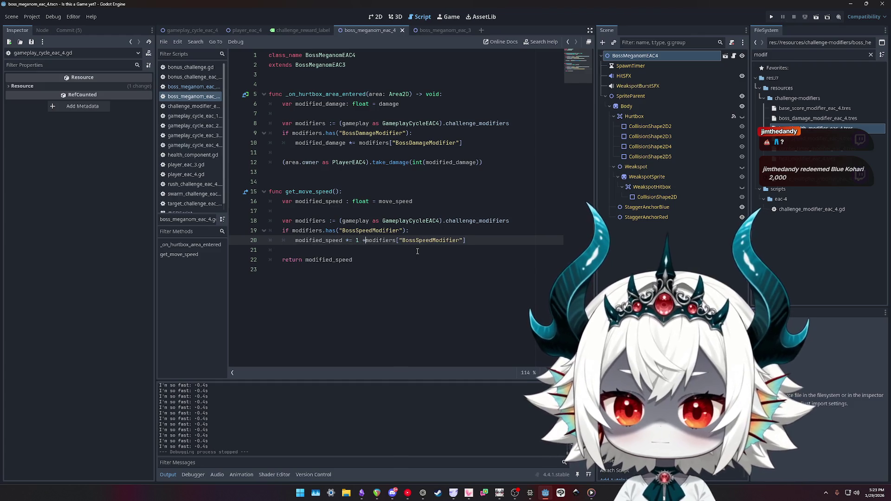
text(()
key(End)
text())
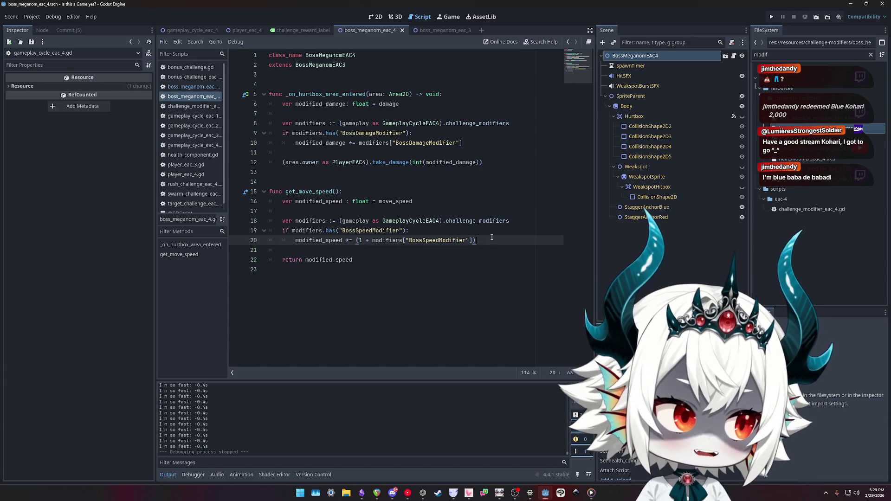
click(457, 232)
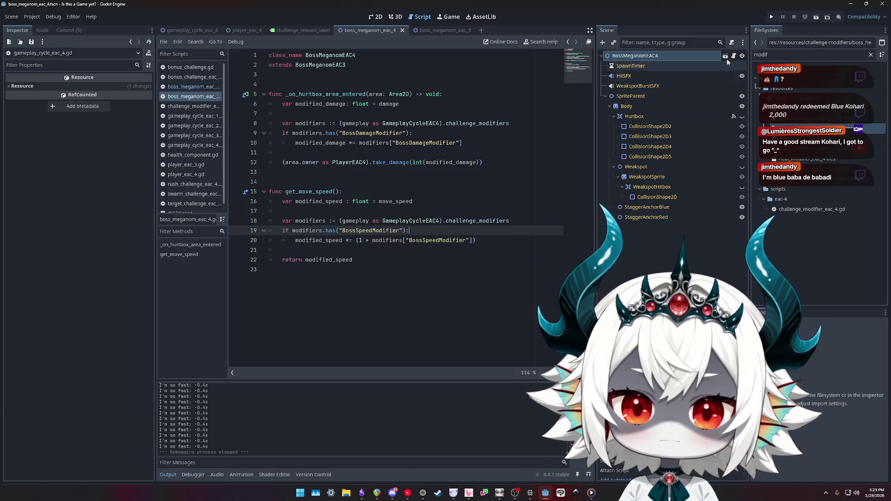
- Relaunch the game, play a Score Target challenge, then take the Boss Speed -10.0% Score Rush
click(772, 17)
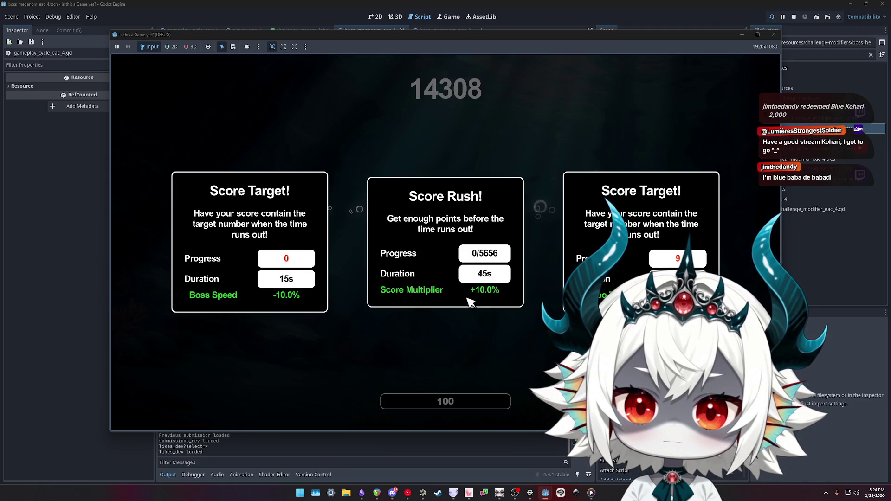
click(250, 250)
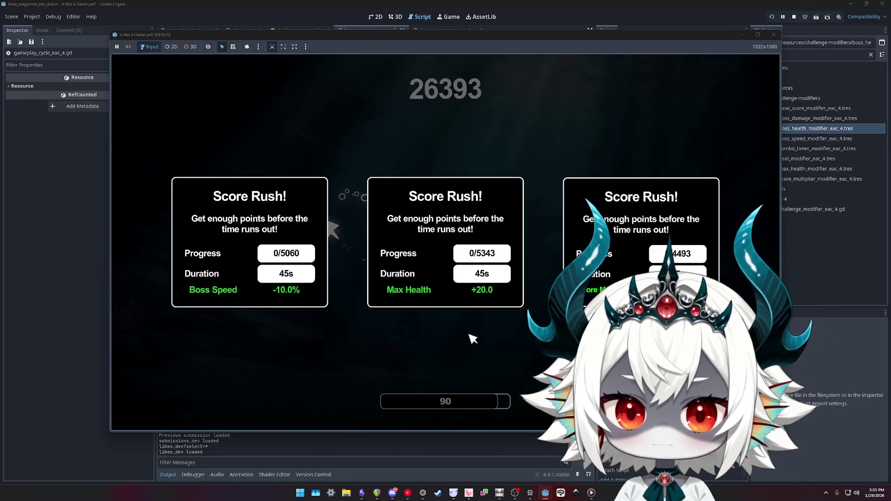
click(249, 260)
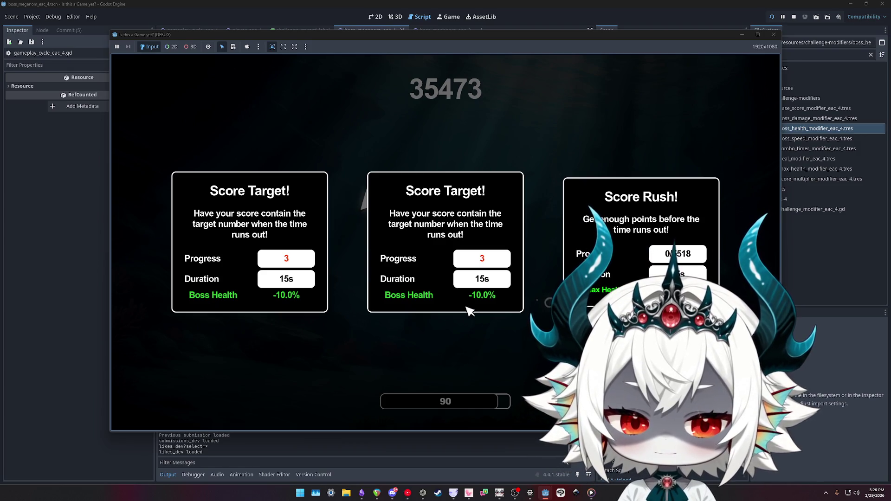
- Pick the Score Target card with Boss Health -10.0%
click(467, 309)
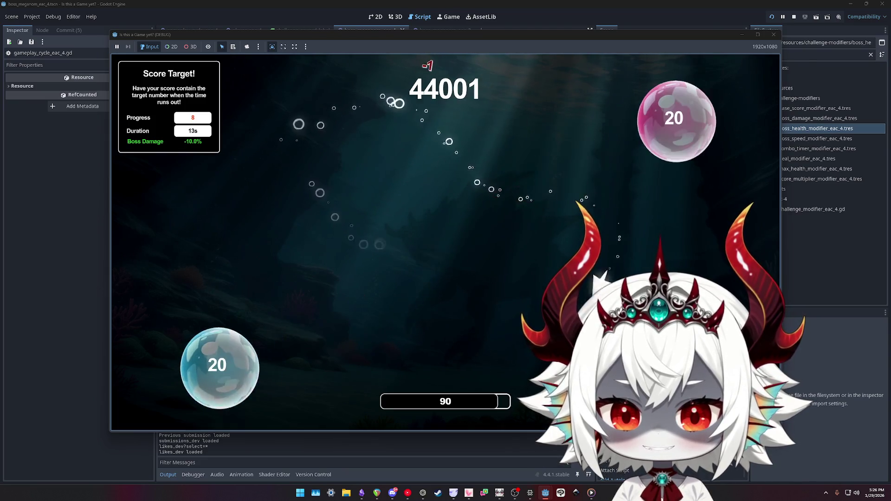
- Pop bubble pairs 20 through 34 before the timer expires
click(668, 119)
click(261, 244)
click(241, 278)
click(246, 172)
click(330, 204)
click(315, 177)
click(599, 269)
click(302, 306)
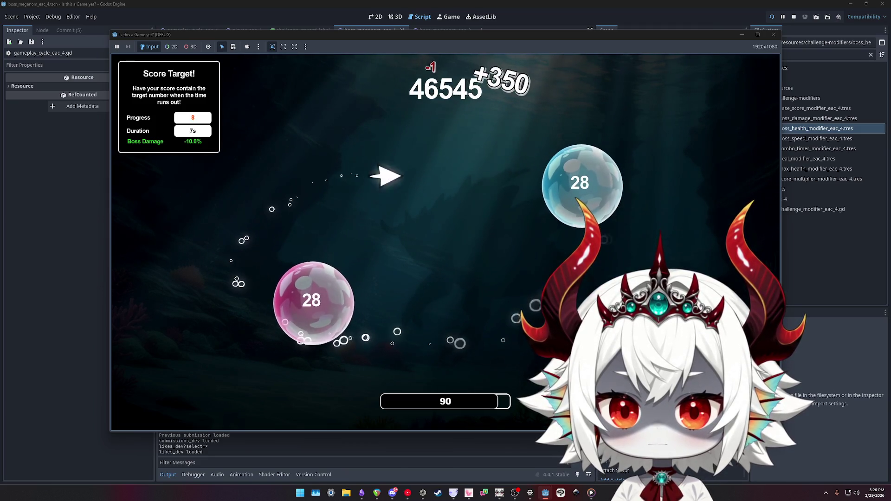
click(310, 299)
click(302, 205)
click(478, 84)
click(464, 185)
click(488, 119)
click(301, 297)
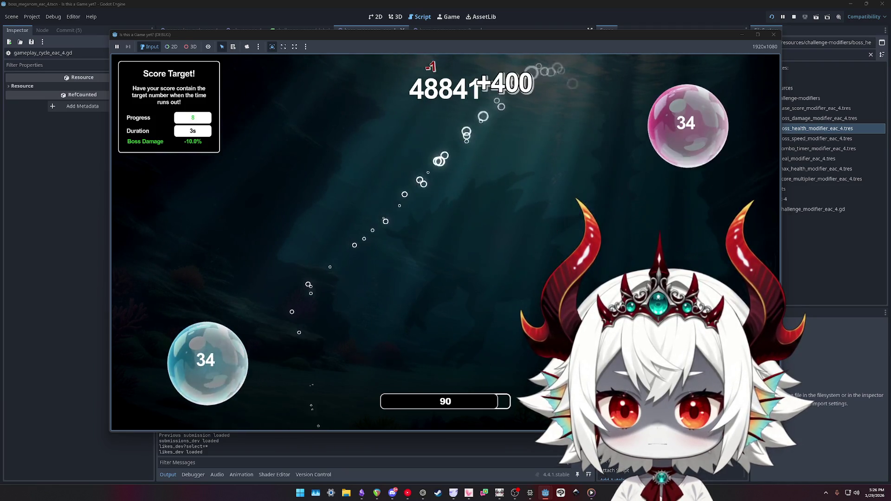
click(234, 324)
- Pop bubble pairs 1 through 8 in the next round
click(232, 181)
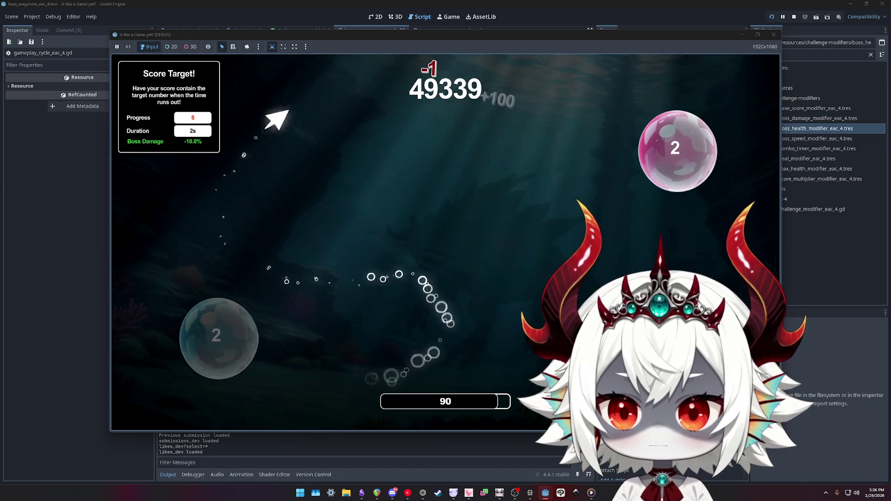
click(677, 151)
click(510, 320)
click(283, 279)
click(232, 351)
click(339, 200)
click(430, 61)
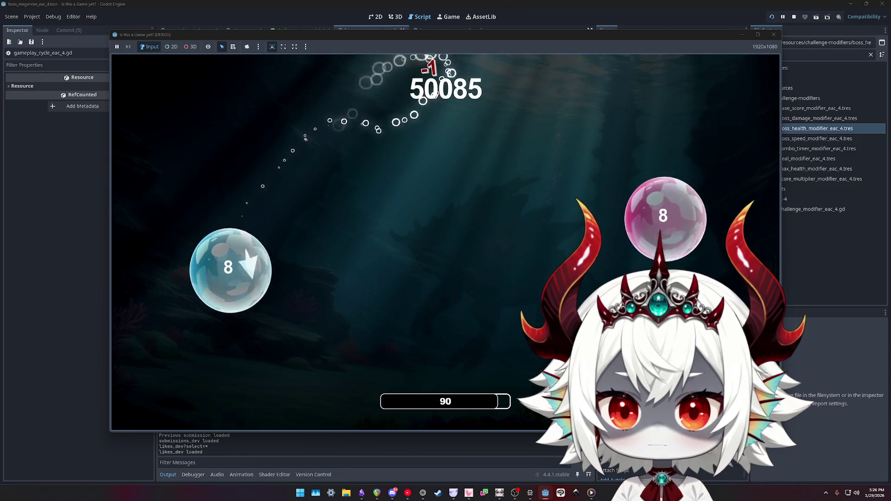
click(586, 87)
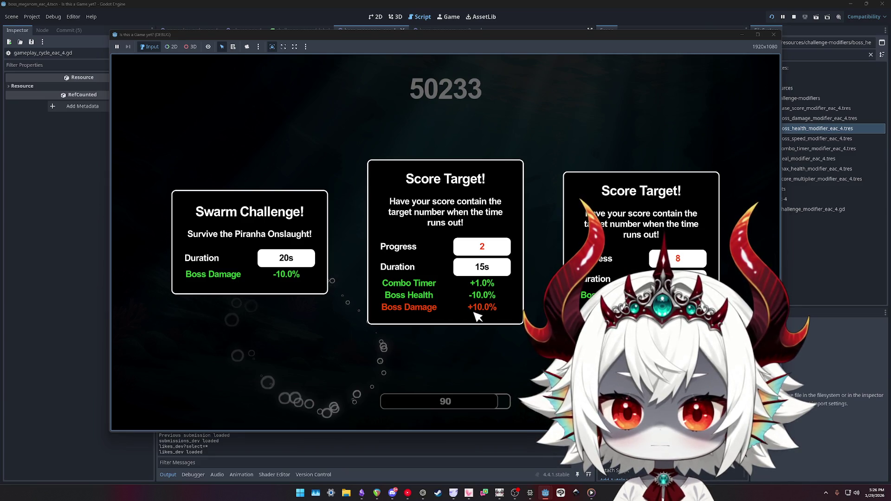
- Take the Boss Health -10.0% Score Target card and pop pairs 9 through 30
click(641, 223)
click(242, 232)
click(246, 325)
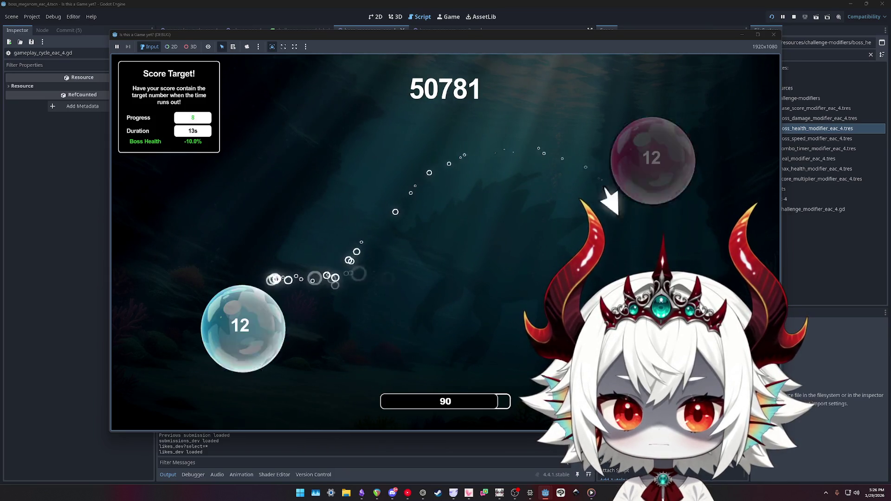
click(234, 320)
click(255, 366)
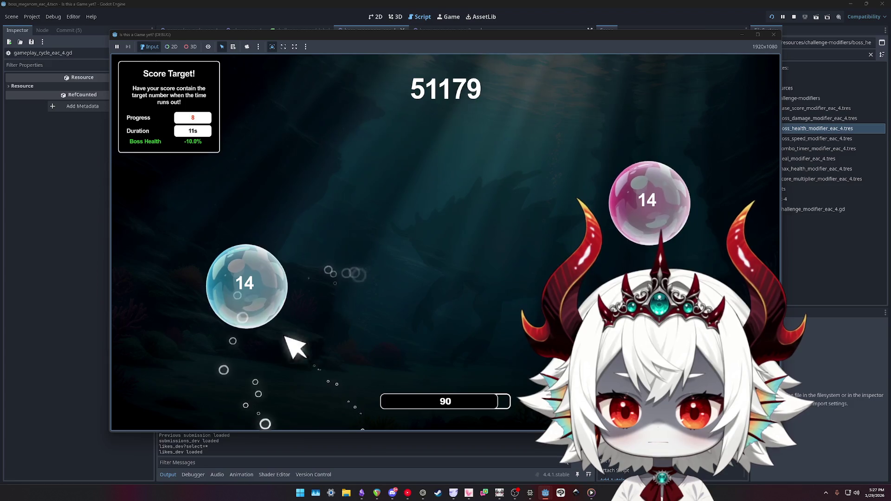
click(693, 163)
click(195, 314)
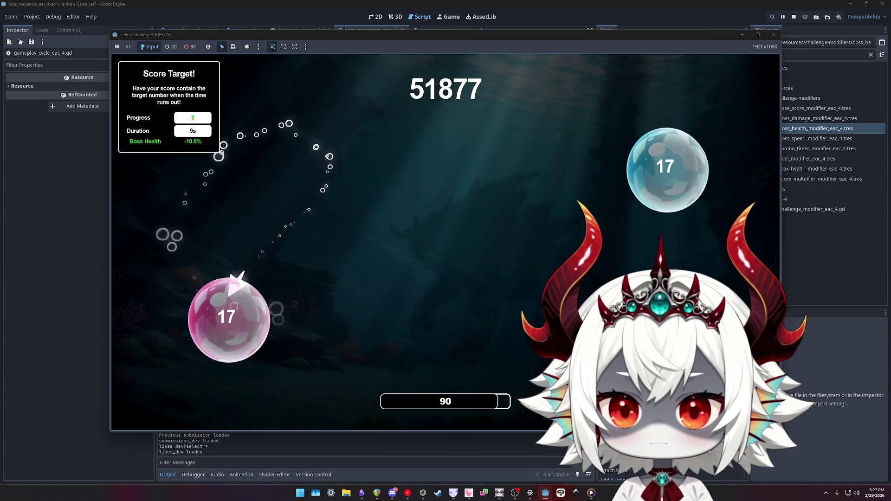
click(257, 348)
click(246, 230)
click(260, 325)
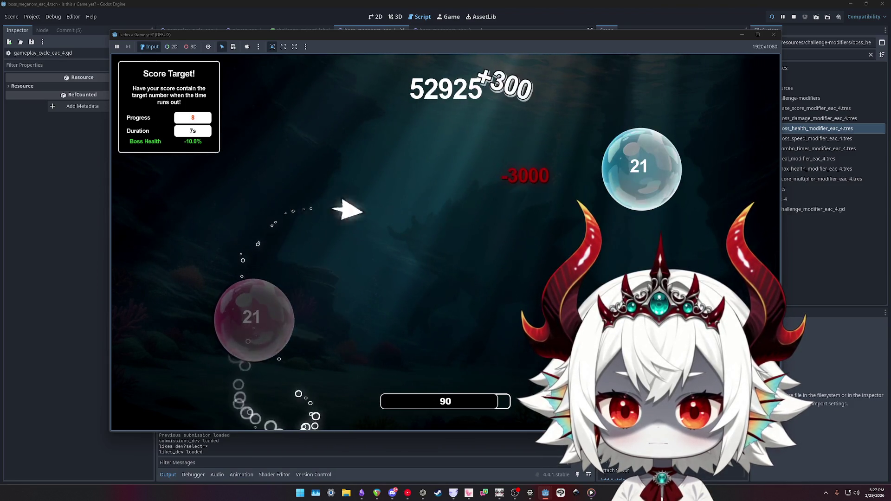
click(640, 168)
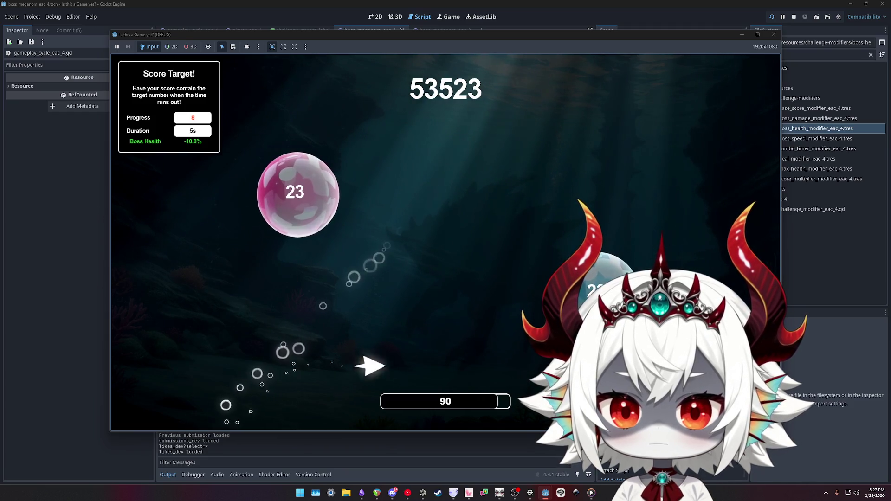
click(642, 139)
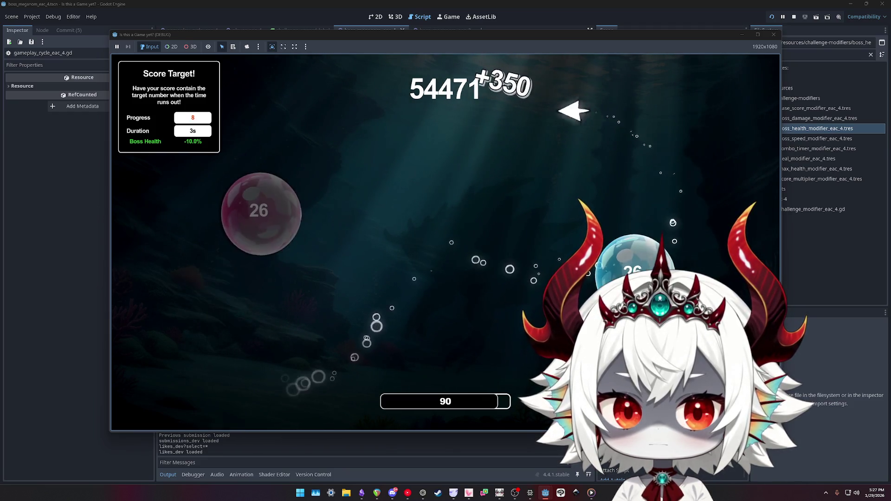
click(640, 265)
click(580, 284)
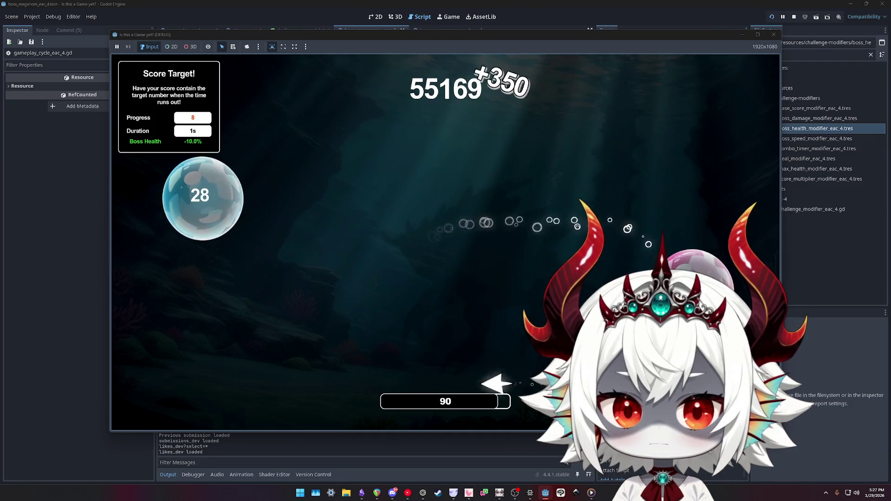
click(223, 205)
click(230, 256)
click(246, 246)
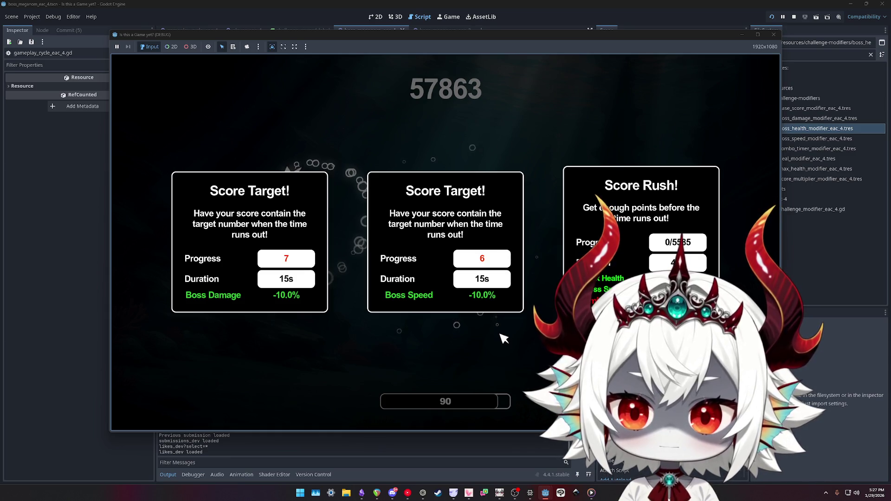
- Take the Boss Damage -10% Score Target, pop bubbles 37–41, then choose Boss Speed -10% Score Rush
click(288, 195)
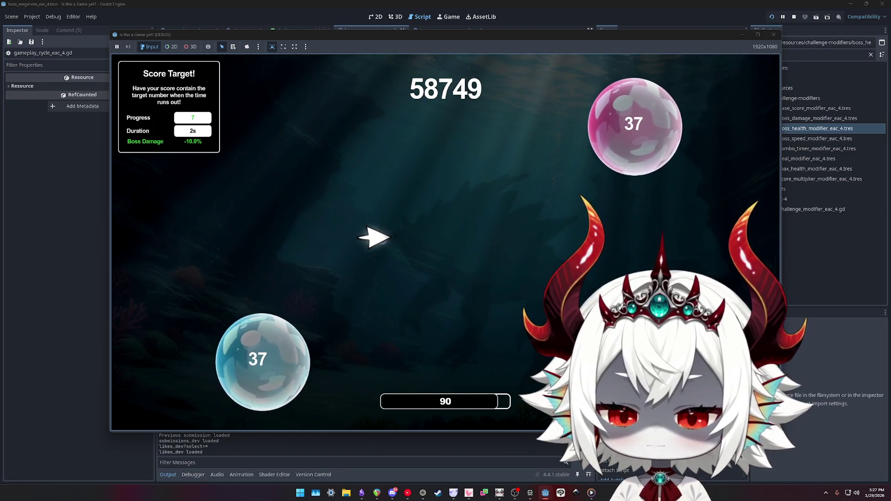
click(267, 345)
click(295, 292)
click(648, 218)
click(488, 162)
click(669, 120)
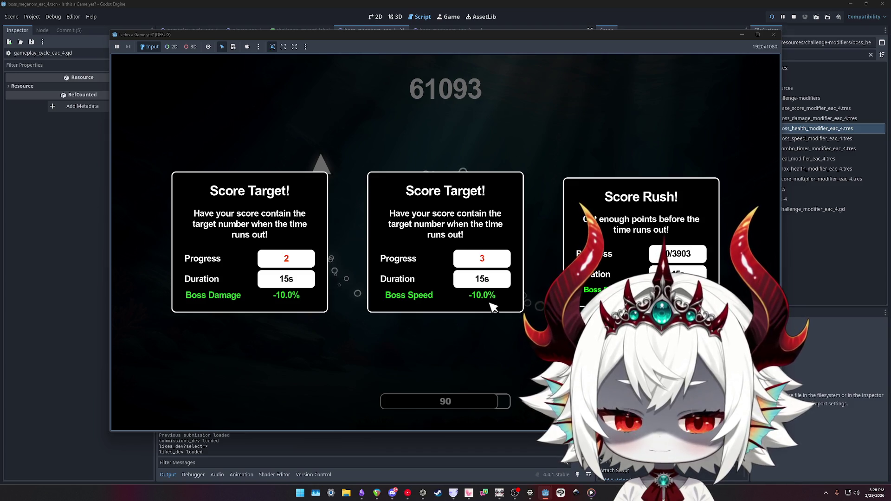
click(641, 251)
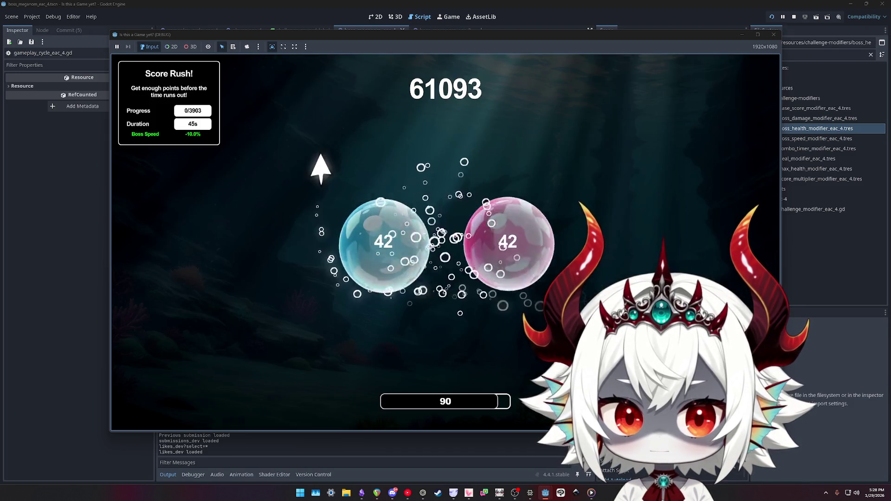
- Pop bubble pairs 44 through 52 and the pink 1 pair, then pause the game
click(324, 353)
click(687, 223)
click(686, 234)
click(694, 186)
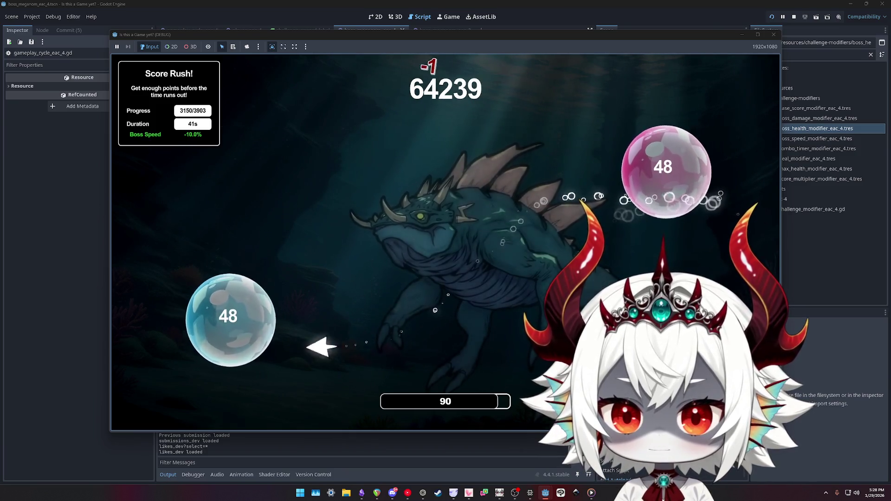
click(232, 320)
click(367, 174)
click(276, 346)
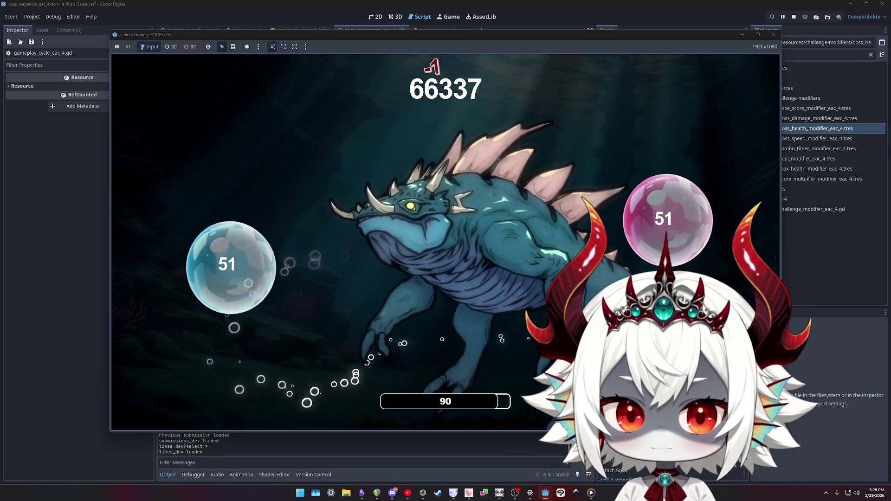
click(238, 278)
click(336, 221)
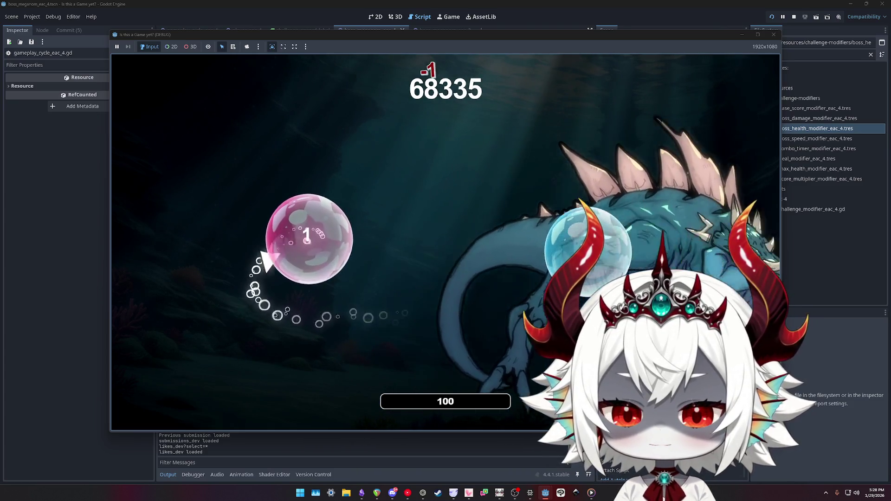
click(557, 259)
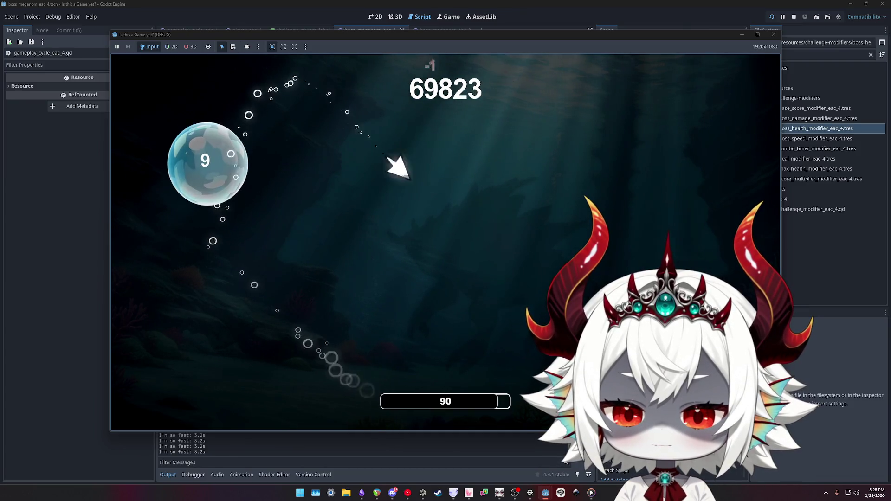
key(Escape)
- Stop the playtest and check the BossMeganomEAC4 and SpawnTimer node properties
click(772, 34)
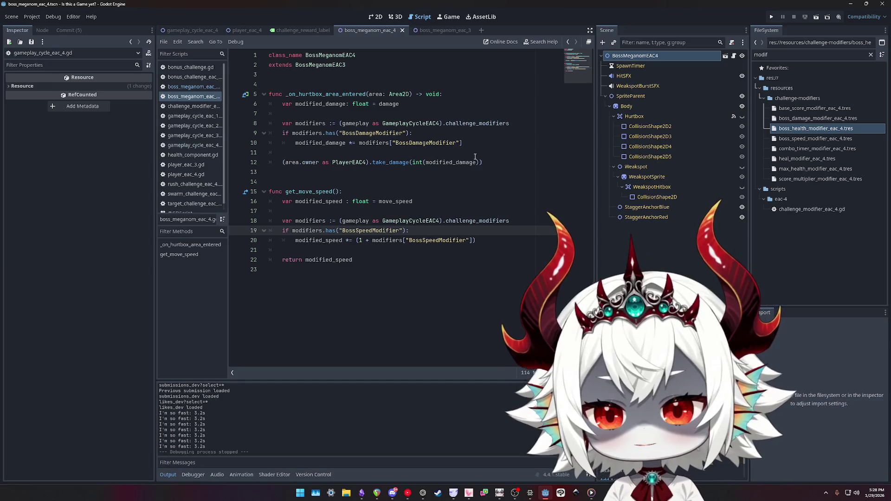
click(635, 56)
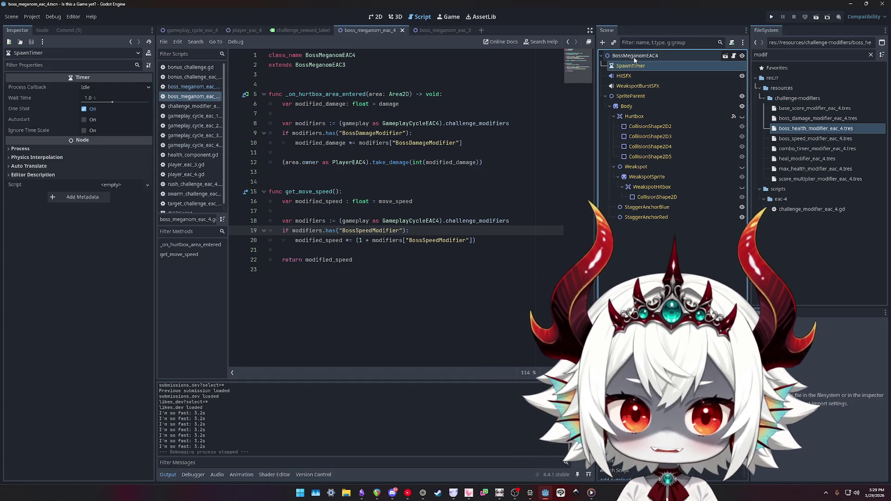
click(636, 66)
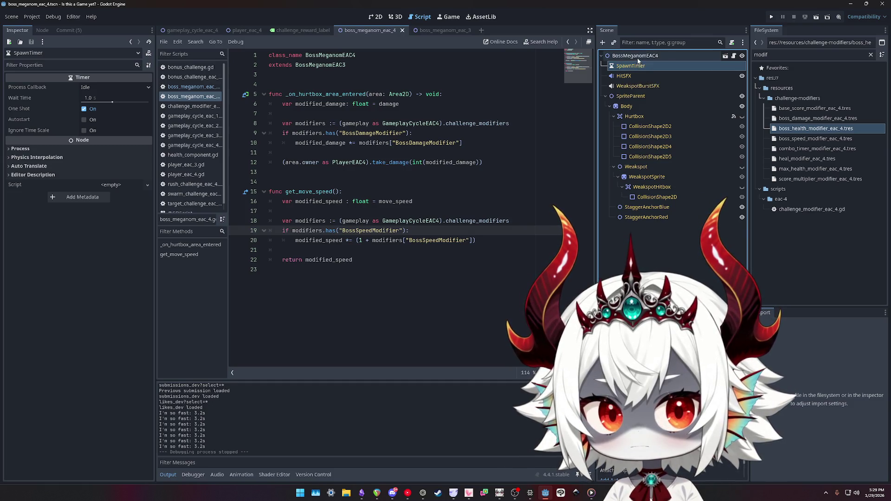
click(635, 55)
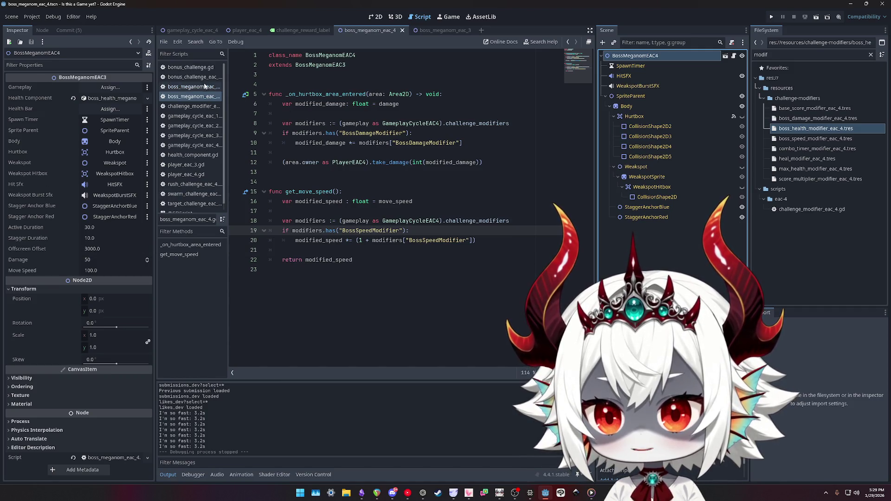
- Open boss_meganom_eac_3.gd, scroll down to line 110, and start a text search
click(190, 87)
click(432, 153)
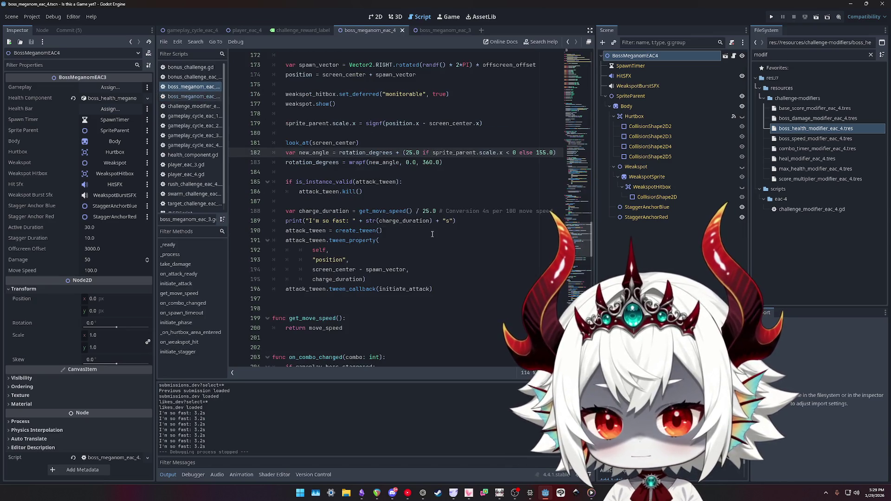
click(569, 93)
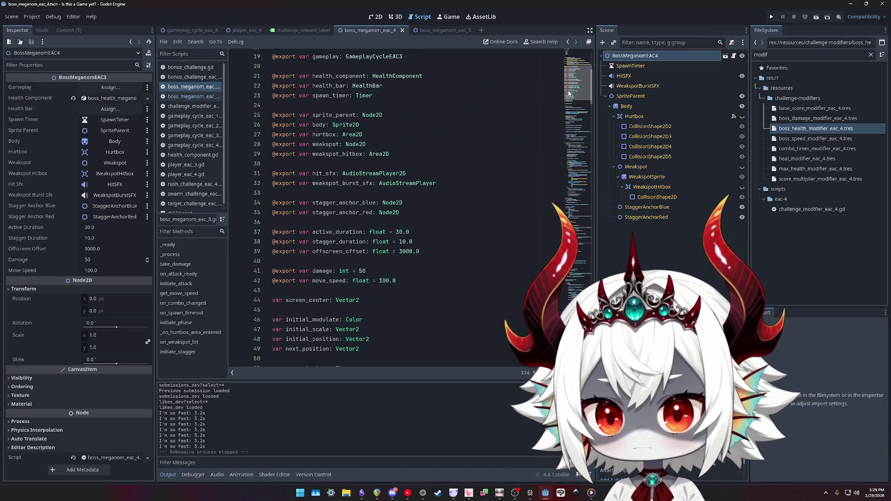
drag(569, 94, 570, 158)
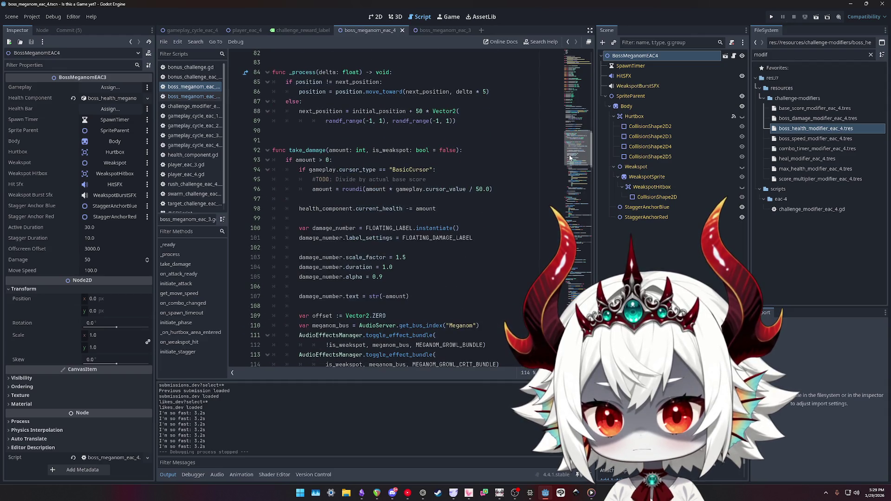
drag(570, 158, 564, 170)
click(509, 176)
key(ctrl+f)
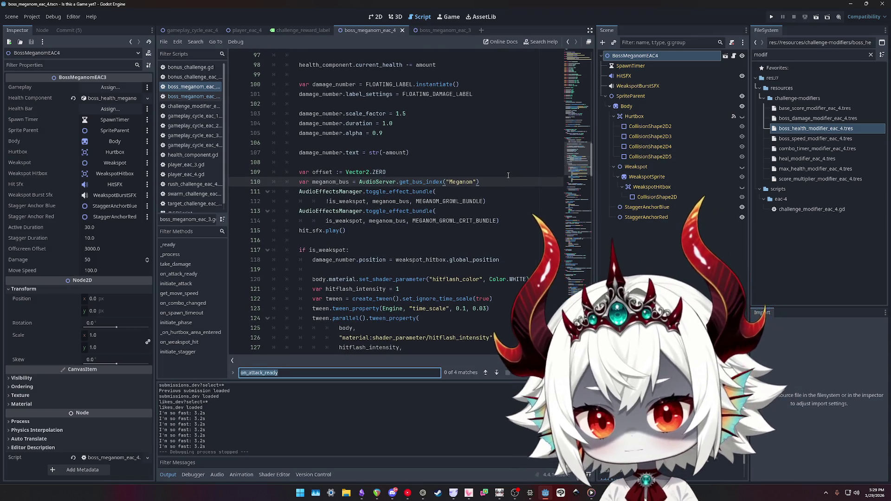
- Search the boss script for spawn_timer and reach its start call on line 81
text(spawn)
key(Return)
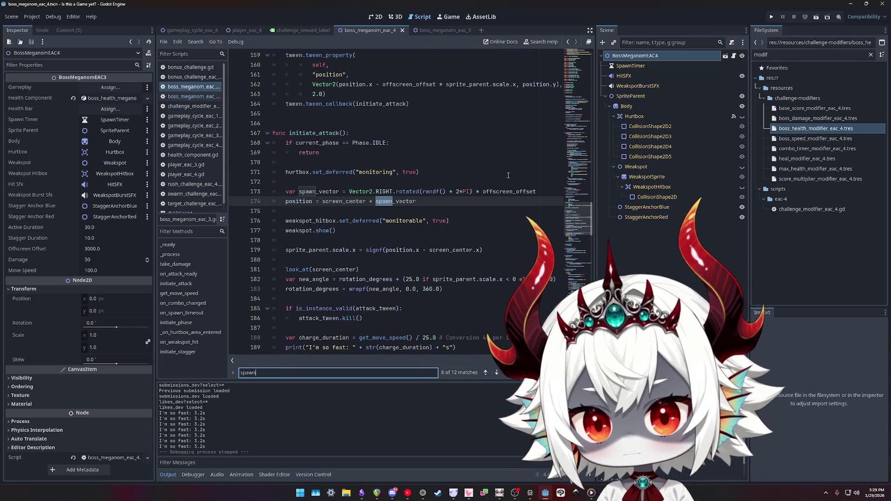
key(Return)
key(Return)
key(Return)
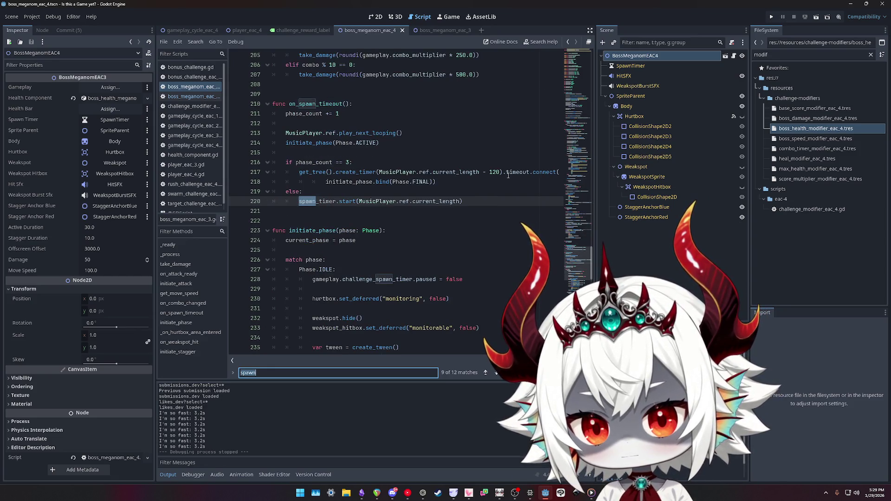
text(sp_timer)
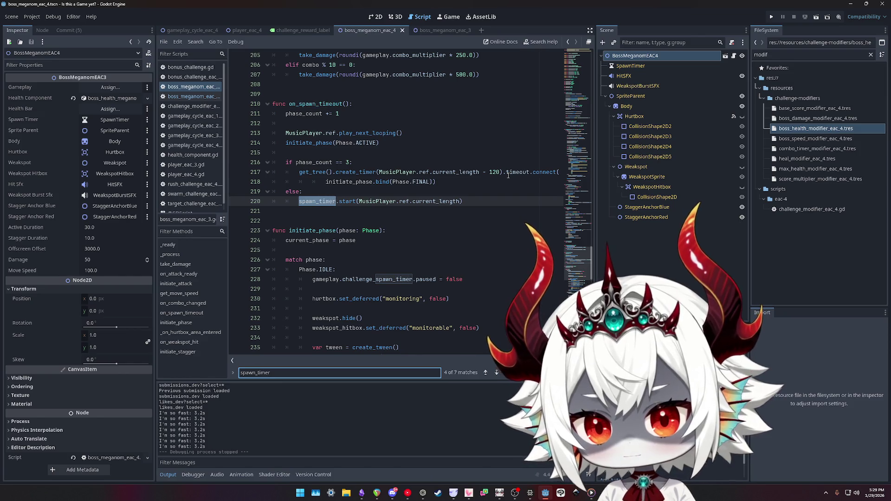
key(Return)
key(Return)
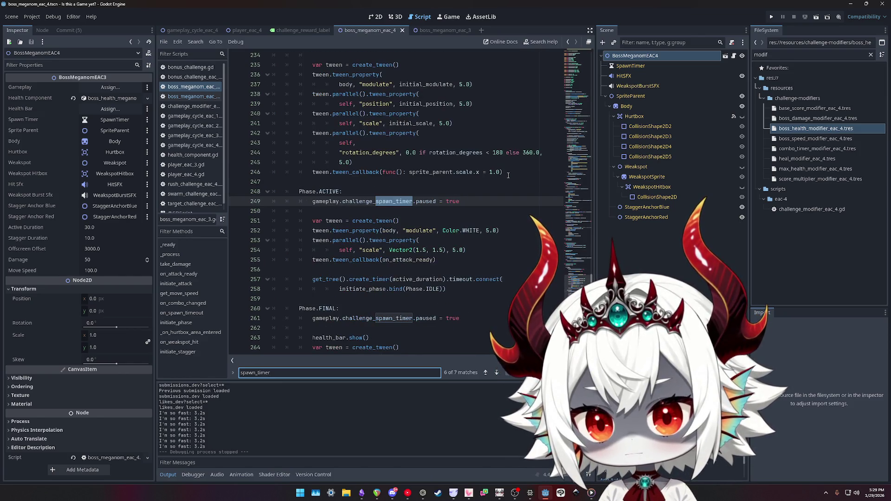
key(Return)
key(Return)
key(Return)
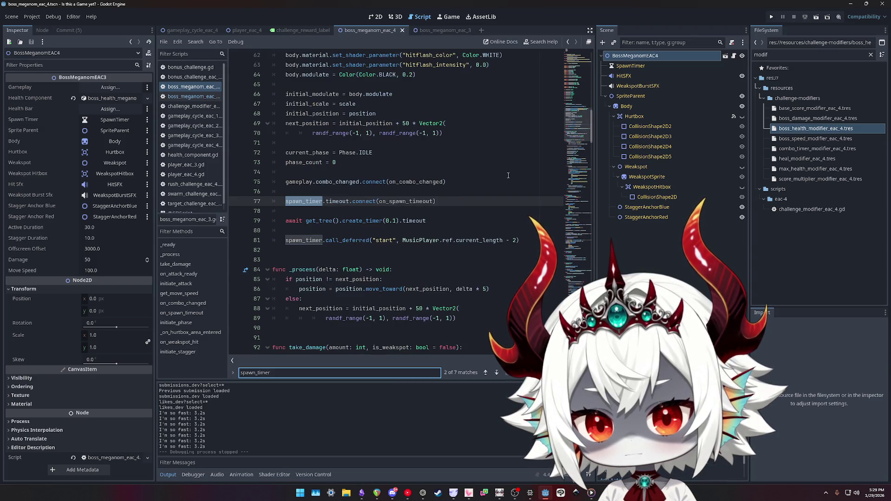
key(Return)
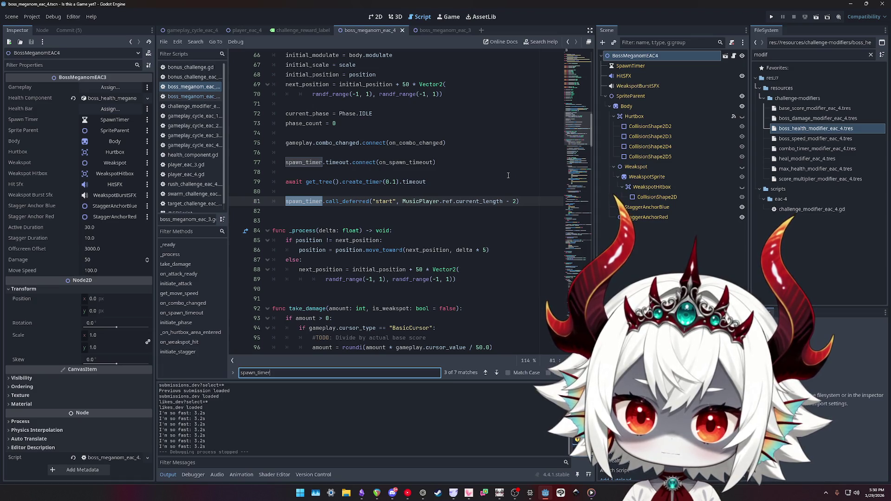
- Make line 81 use current_length - 200 with '# TODO: Set back to 2', then relaunch
click(523, 201)
text(# TODO: )
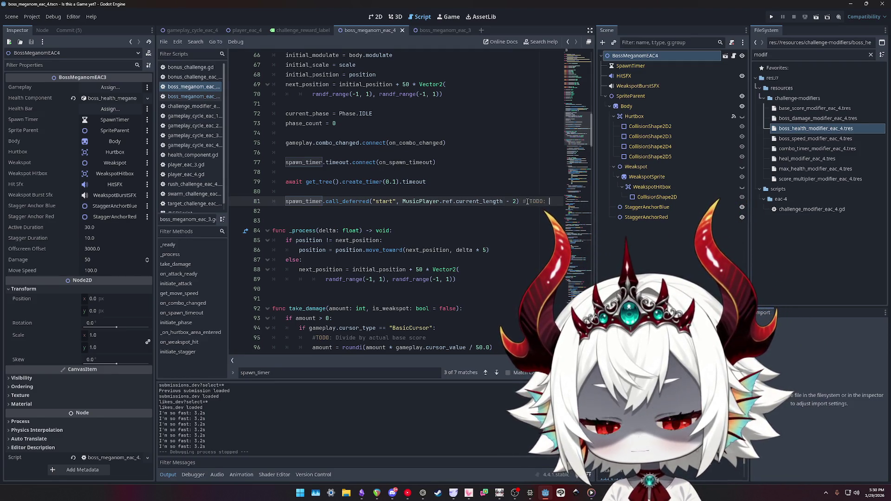
text(Set ba)
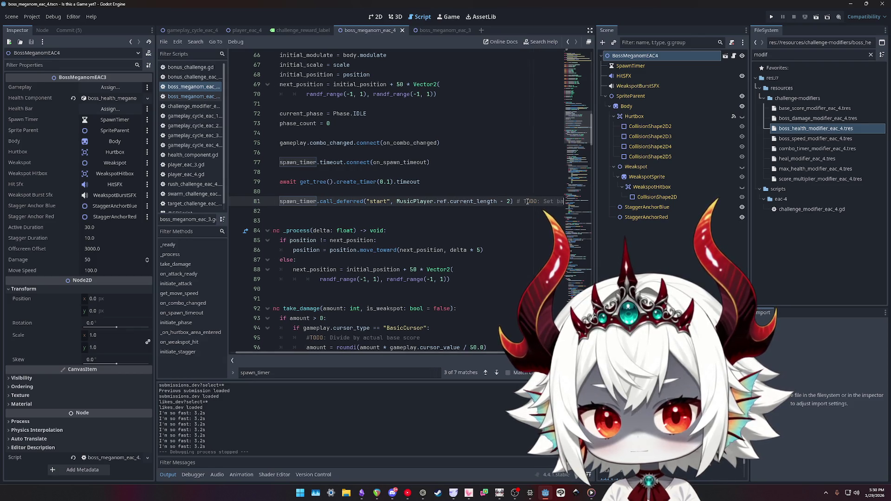
text(ck to 2)
key(ctrl+Left)
key(ctrl+Left)
key(ctrl+Left)
text(00)
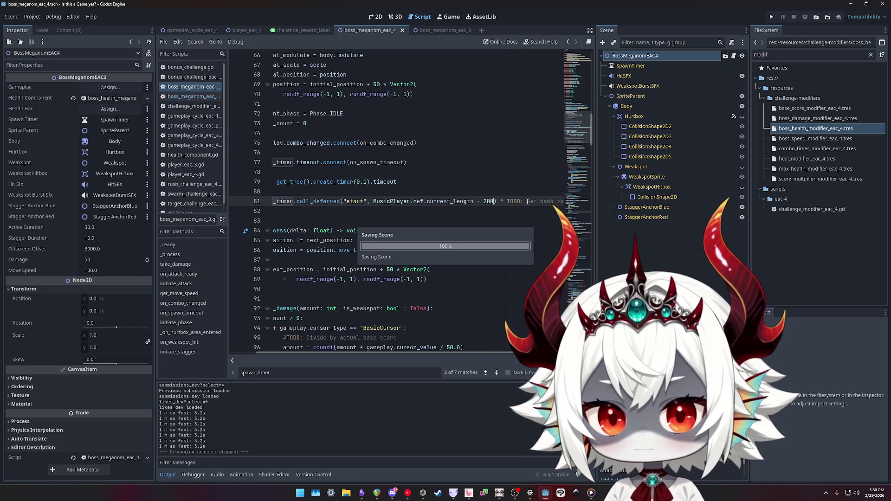
click(771, 17)
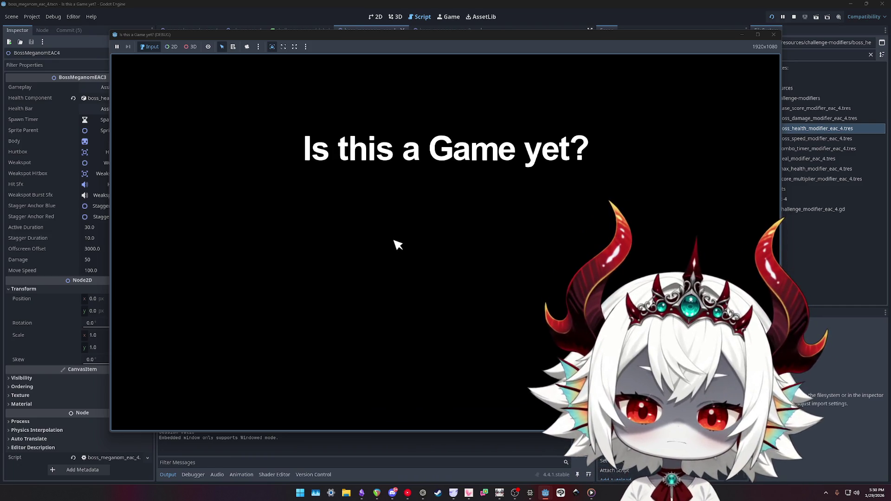
- Start a run from the title menu, pay the penalty to continue, and pop bubbles as the boss appears
click(439, 344)
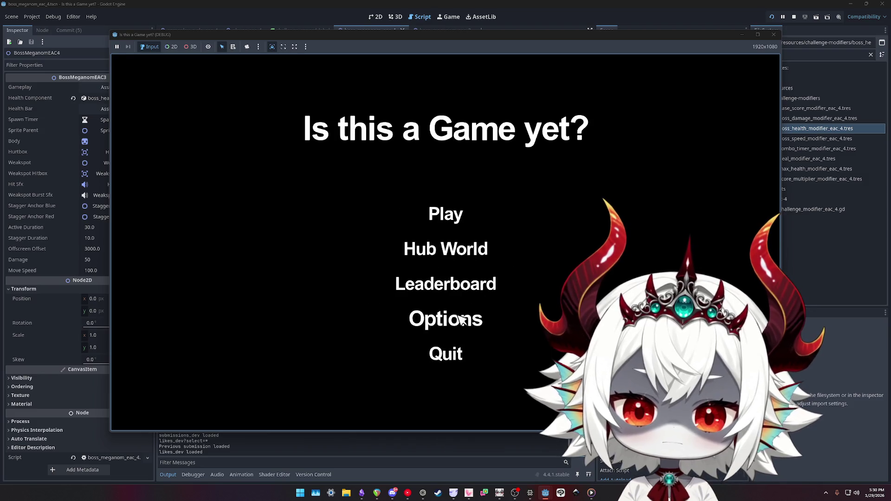
click(445, 214)
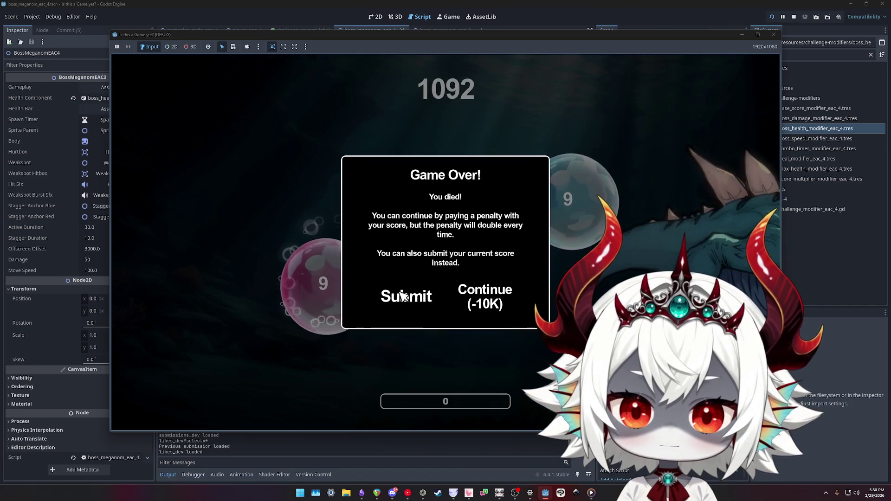
click(457, 297)
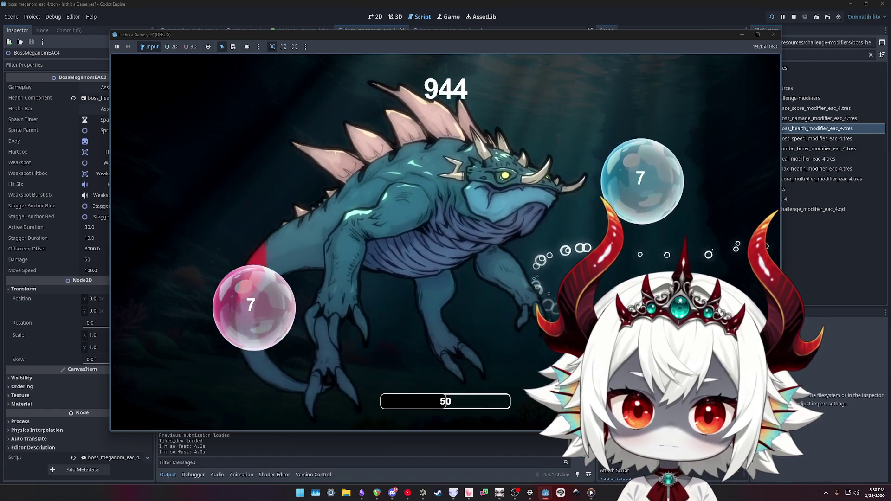
click(644, 182)
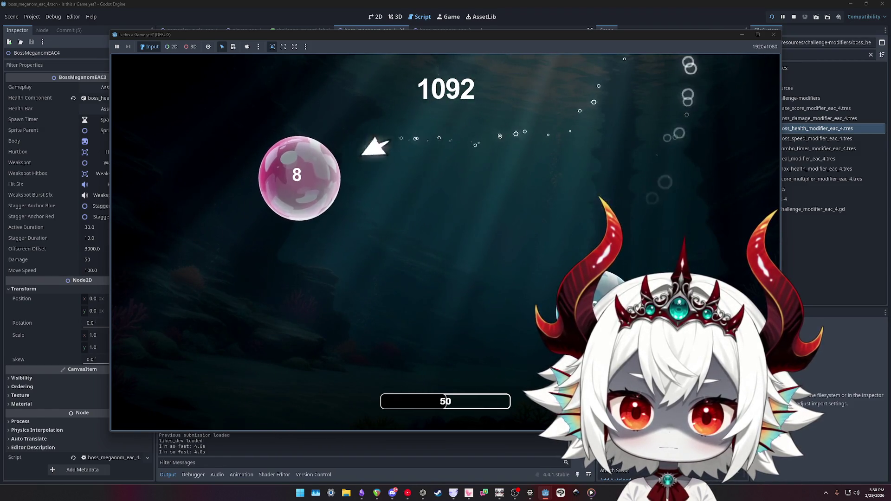
click(325, 197)
click(219, 275)
click(238, 199)
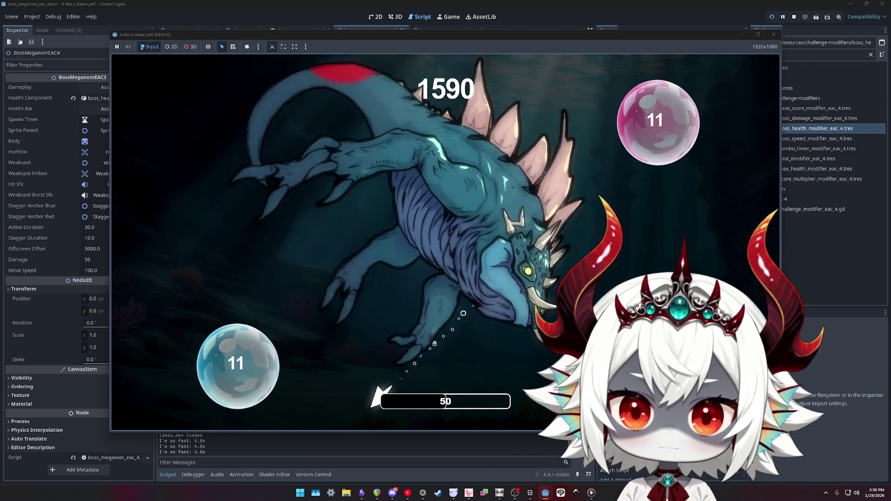
click(312, 211)
click(710, 239)
click(575, 260)
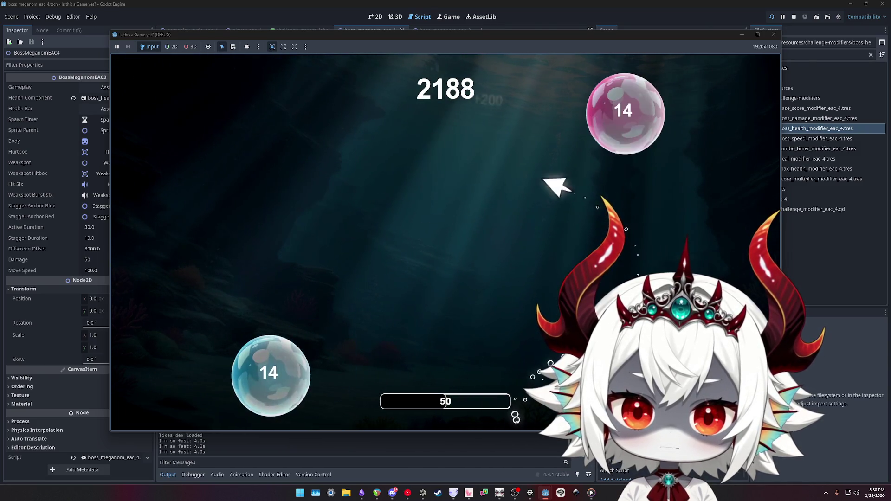
click(625, 113)
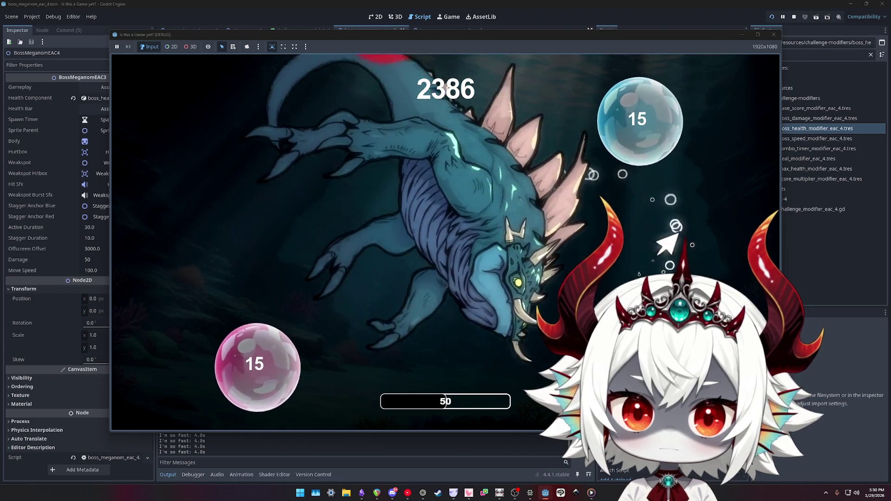
click(626, 119)
click(673, 231)
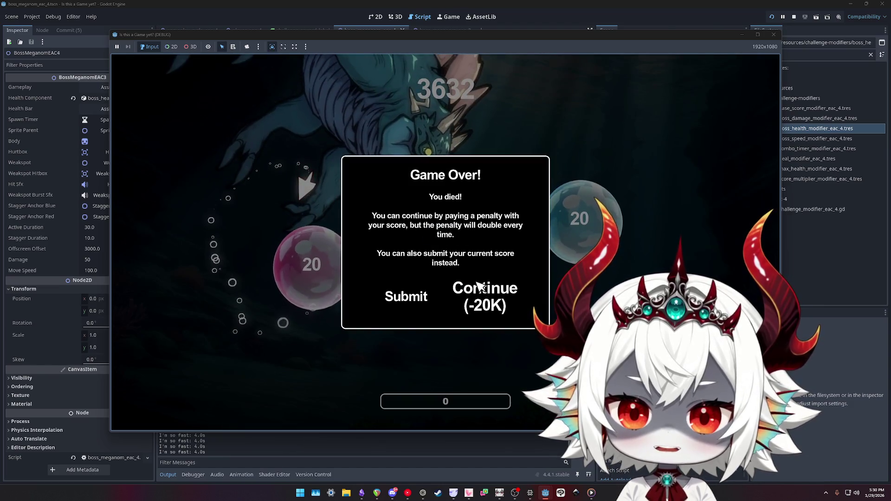
- Continue after the second game over and pop bubbles until 13305 points brings the challenge cards, then pause
click(473, 290)
click(580, 200)
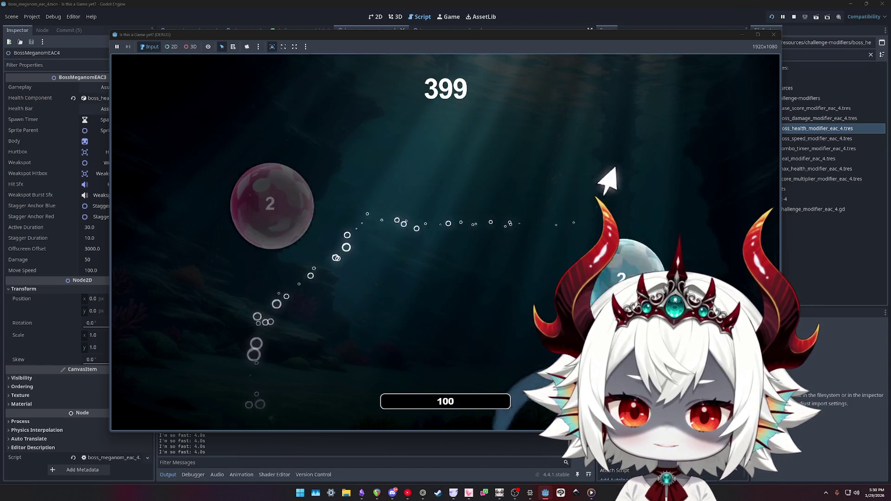
click(606, 74)
click(325, 139)
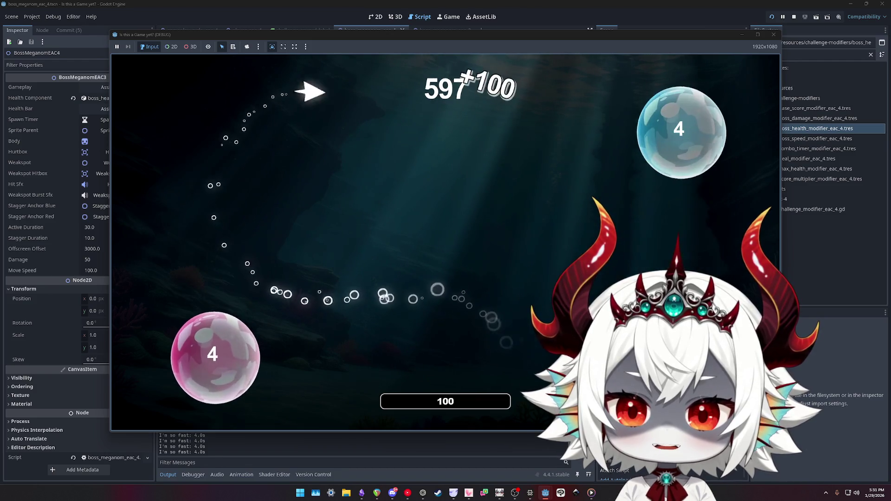
click(673, 111)
click(650, 140)
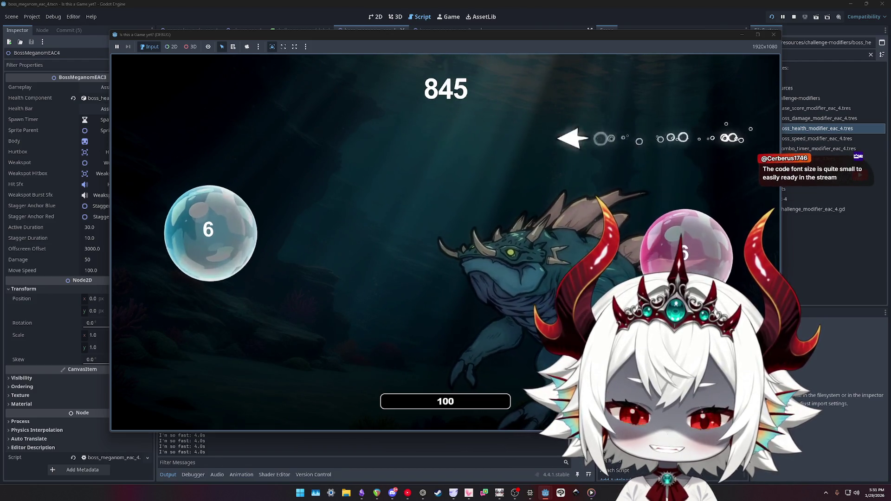
click(206, 232)
click(645, 135)
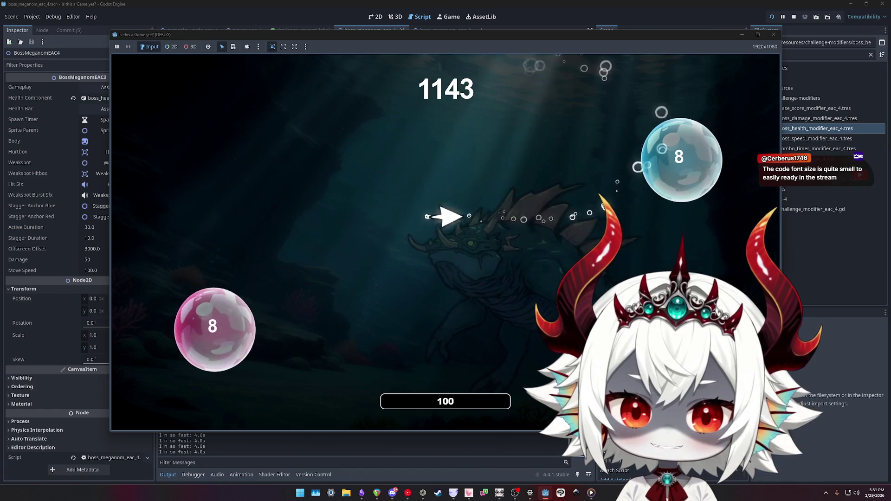
click(677, 151)
click(604, 121)
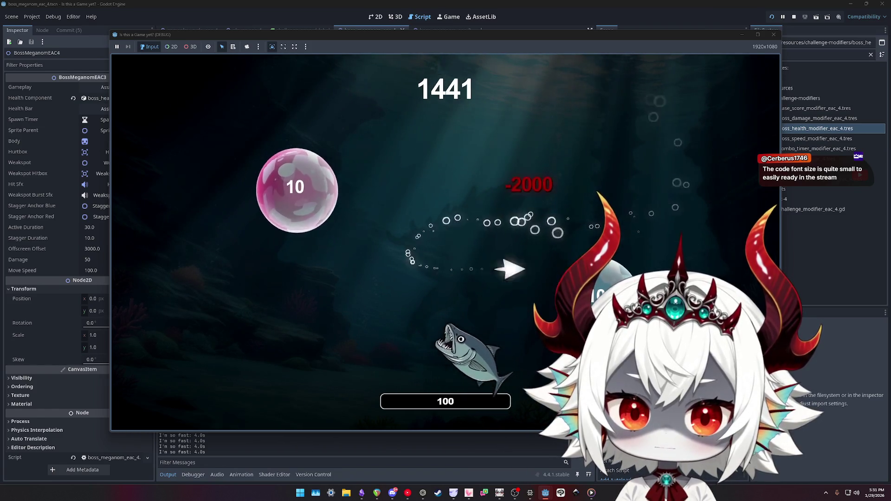
click(608, 293)
click(677, 179)
click(611, 134)
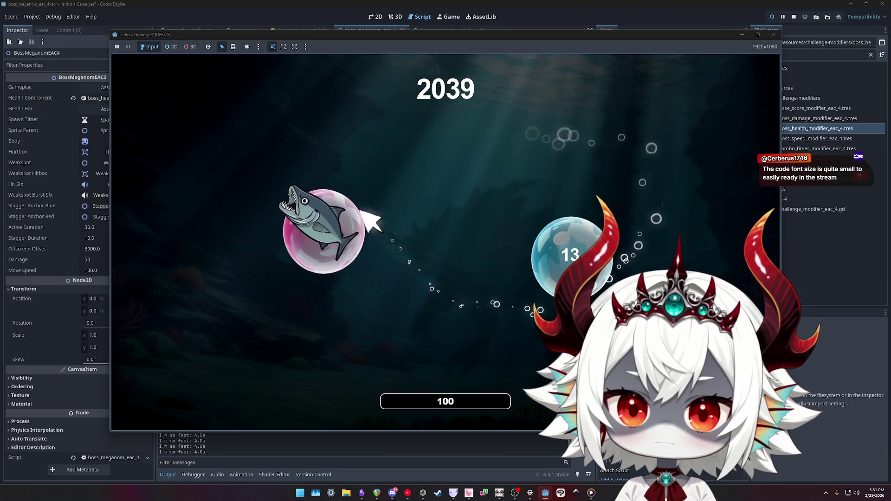
click(360, 242)
click(574, 253)
click(437, 292)
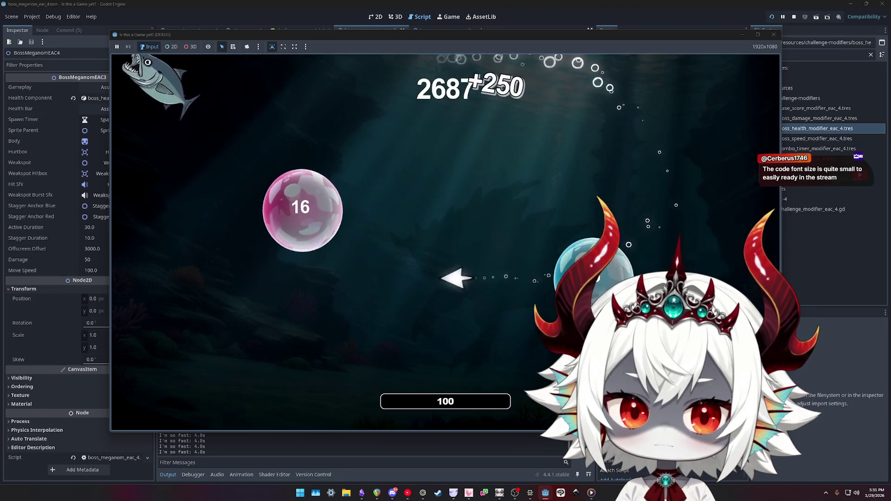
click(303, 211)
click(613, 130)
click(622, 265)
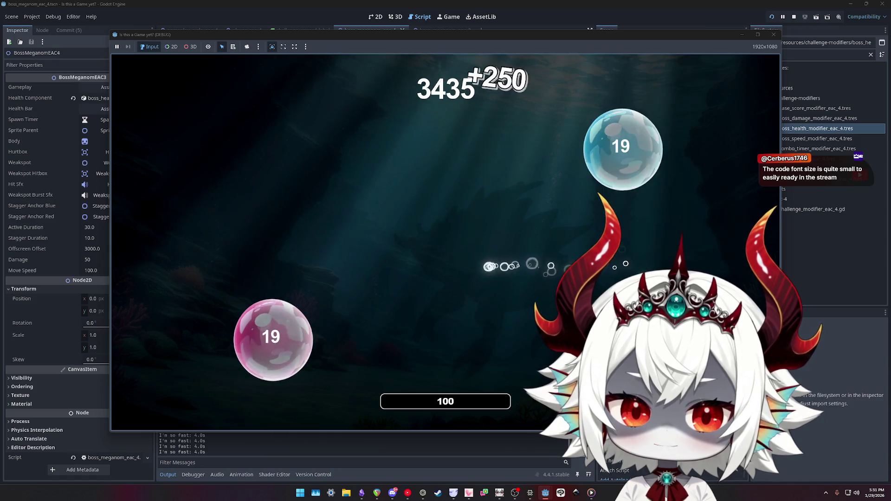
click(502, 219)
click(492, 90)
click(488, 79)
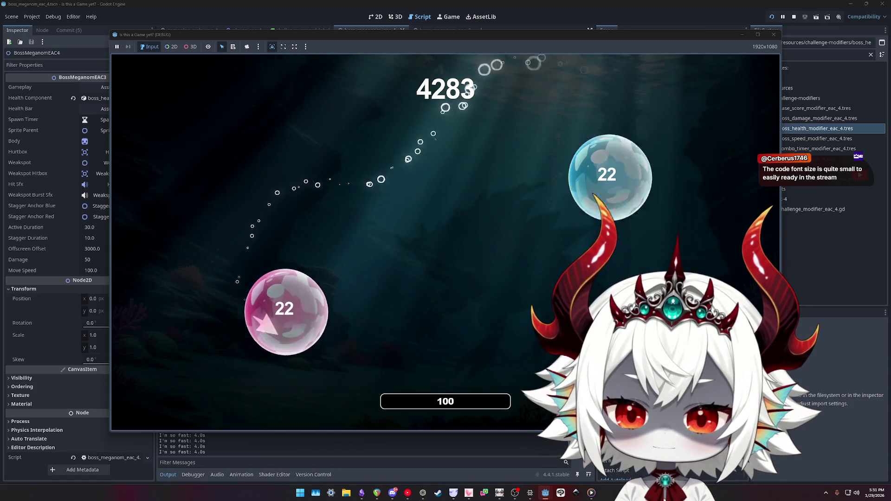
click(567, 153)
click(260, 325)
click(214, 279)
click(641, 209)
click(260, 301)
click(380, 171)
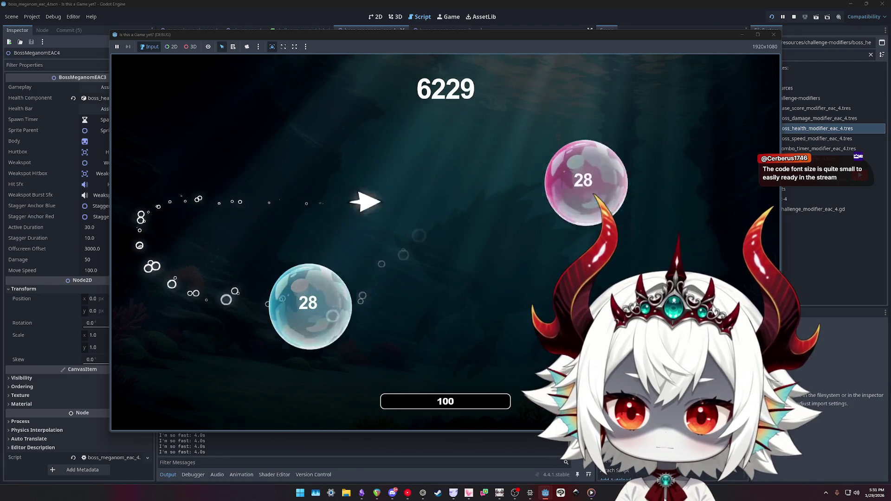
click(257, 302)
click(288, 219)
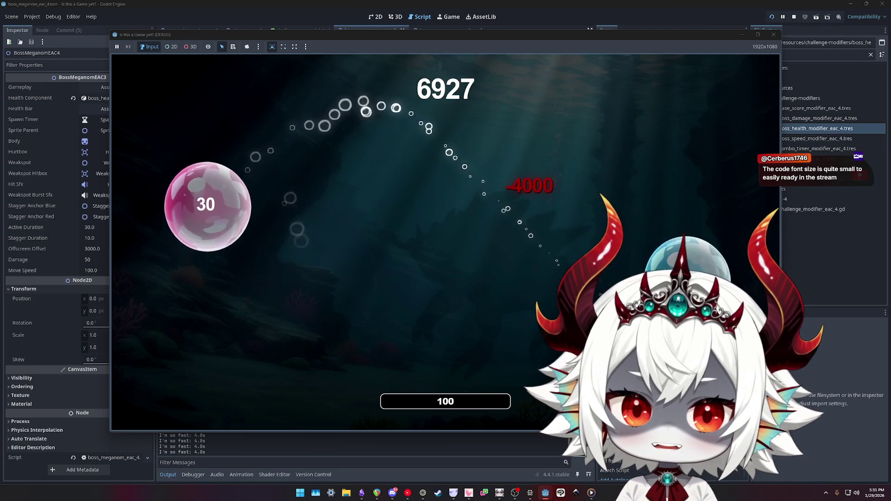
click(548, 251)
click(237, 306)
click(473, 284)
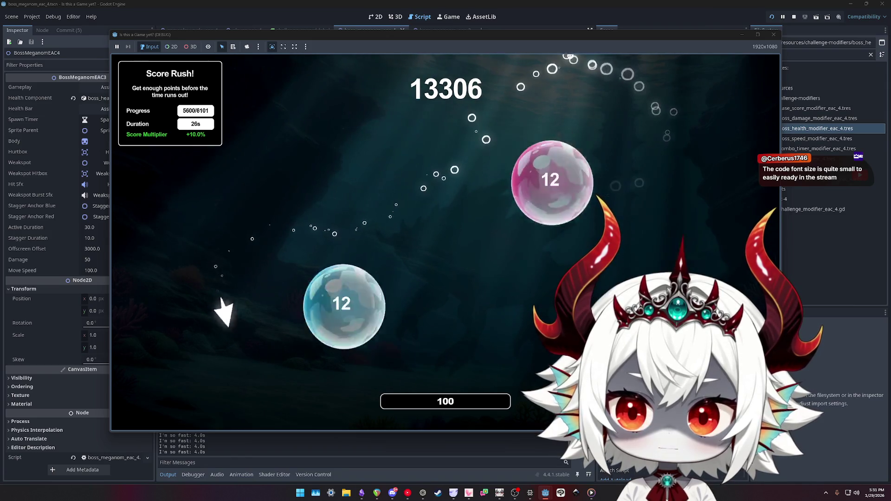
key(Escape)
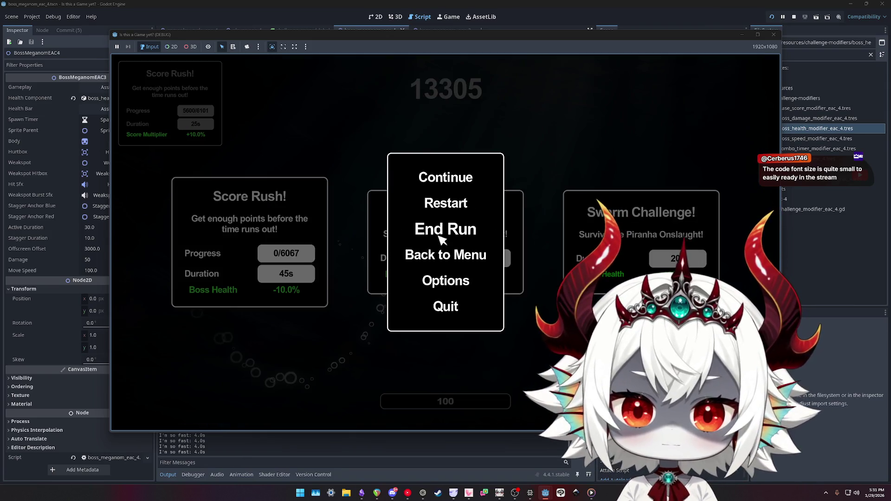
- Check Options from the pause menu, resume, then take the Score Rush and Score Target challenges
click(441, 281)
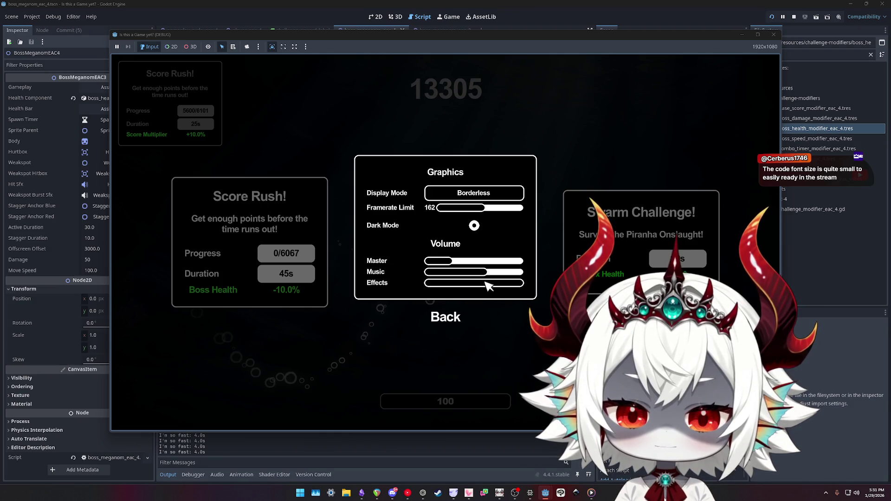
click(447, 320)
click(457, 178)
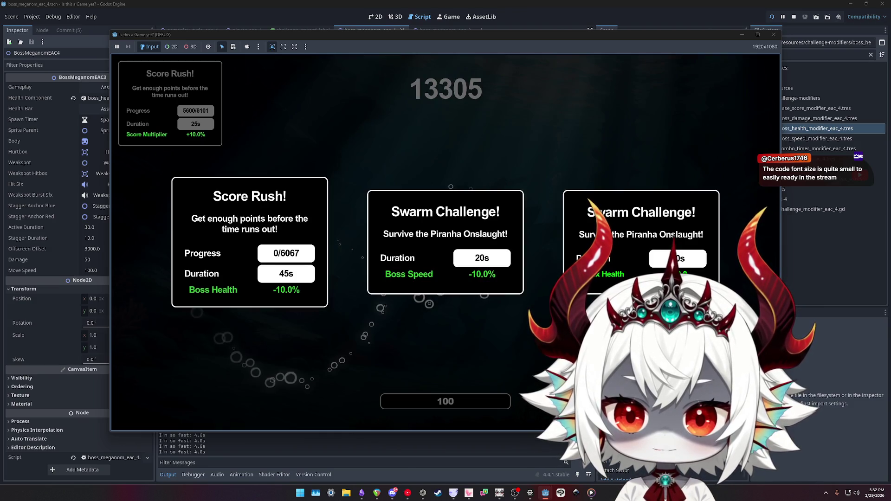
click(259, 265)
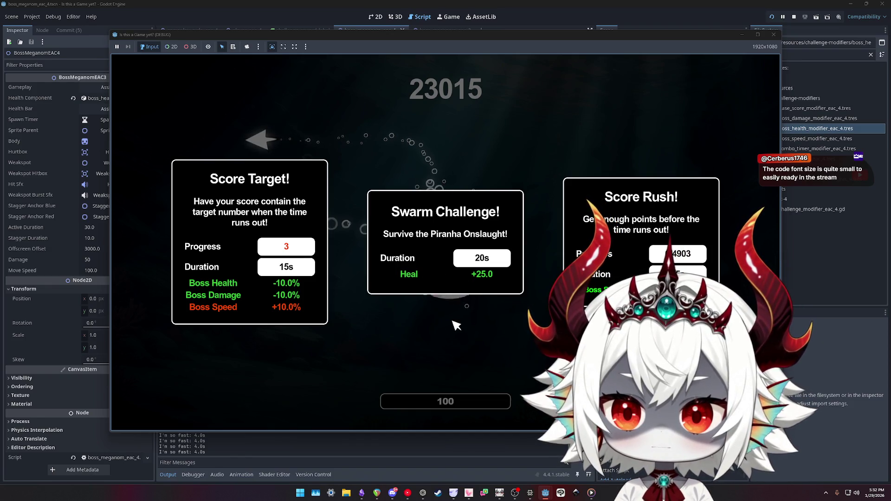
click(249, 241)
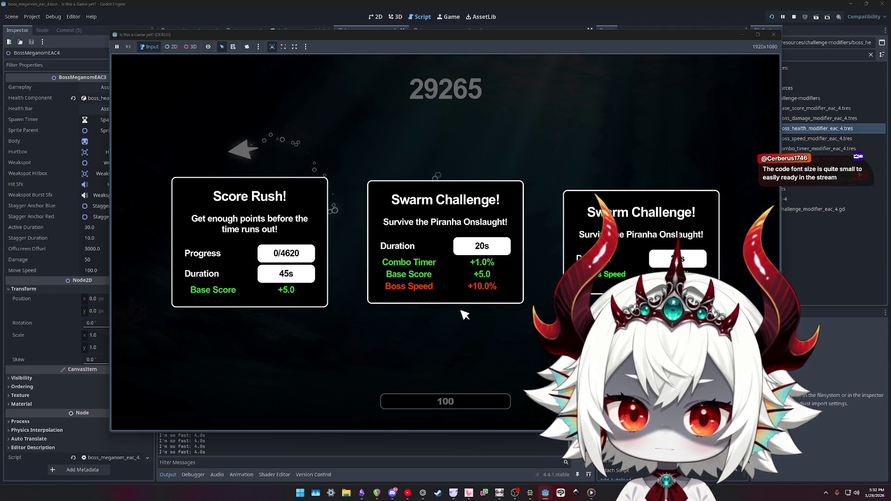
- Play the Swarm Challenge to game over at 39114, continue, pause, and close the debug game window
click(462, 297)
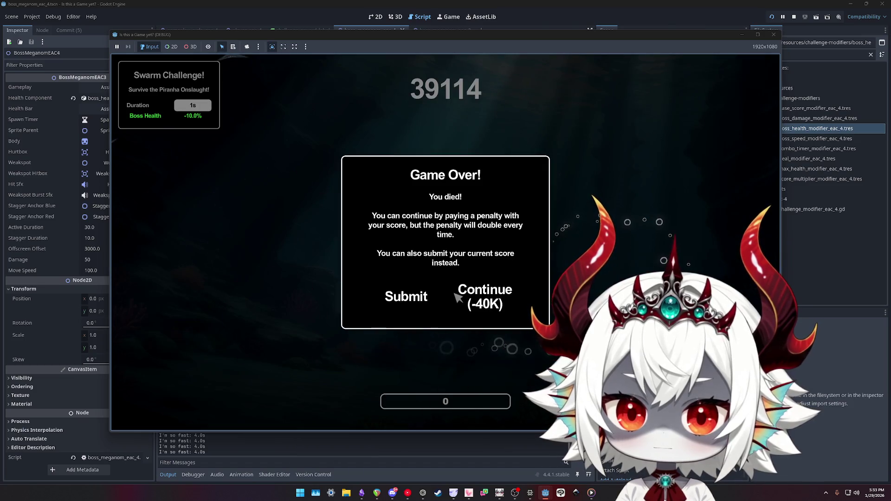
click(456, 295)
key(Escape)
click(446, 306)
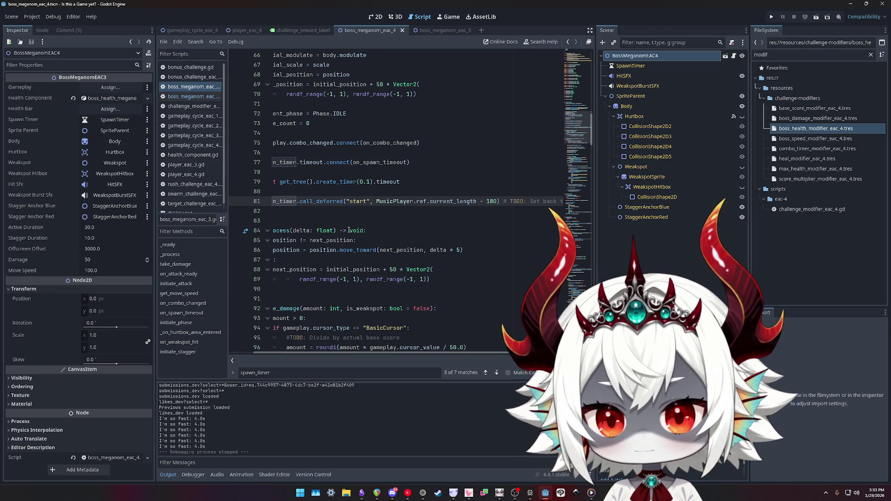
- Undo the recent edits to the boss script's spawn timer line with Ctrl+Z
click(469, 101)
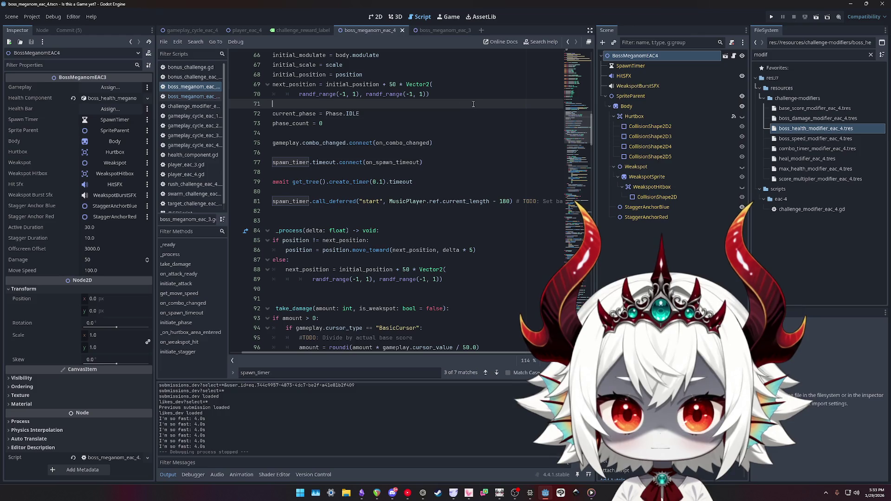
scroll(475, 106, up, 2)
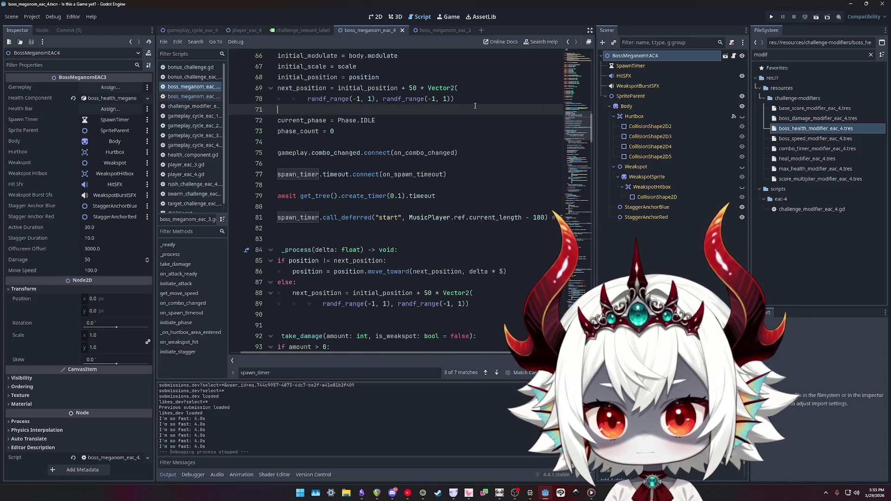
scroll(475, 106, down, 1)
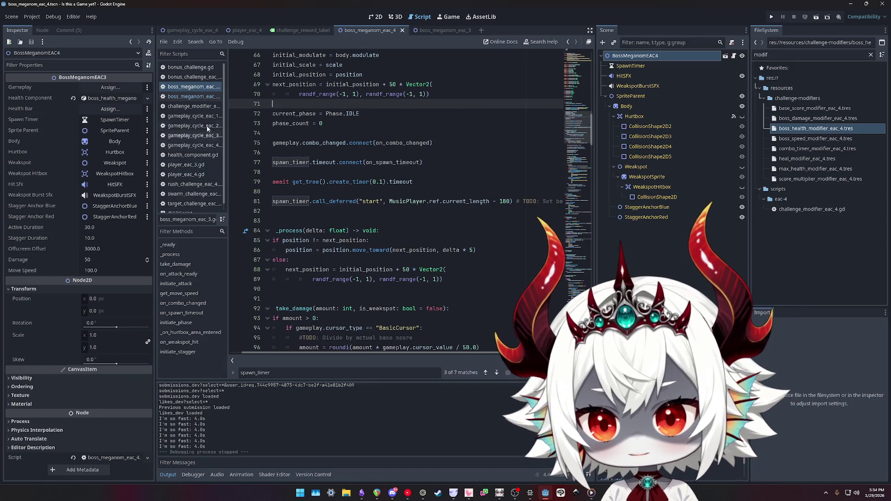
click(454, 145)
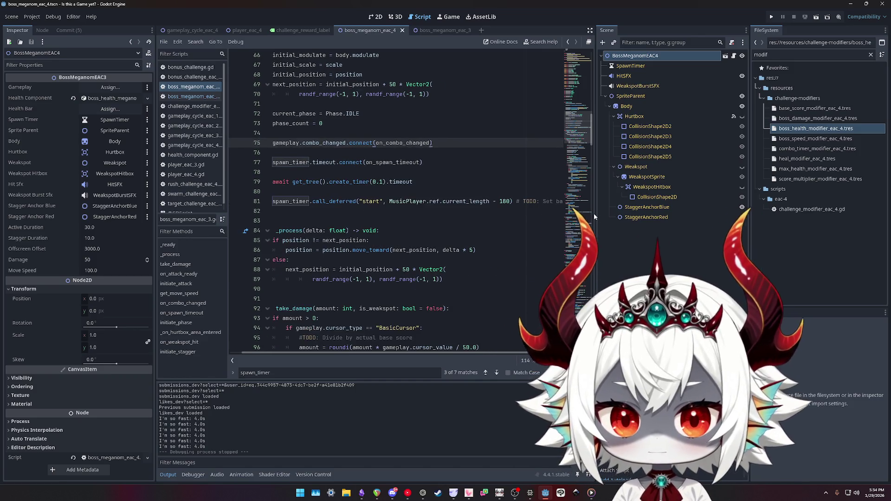
drag(596, 214, 598, 215)
key(ctrl+z)
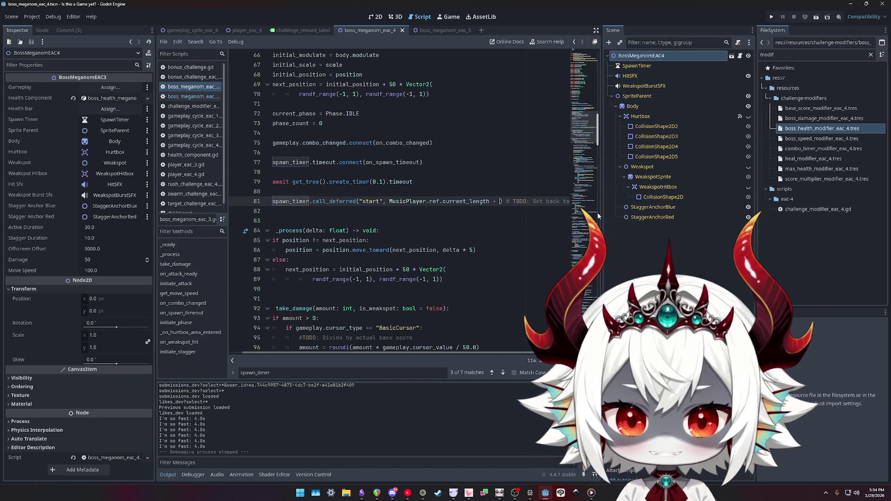
key(ctrl+z)
key(ctrl+z)
key(ctrl+z)
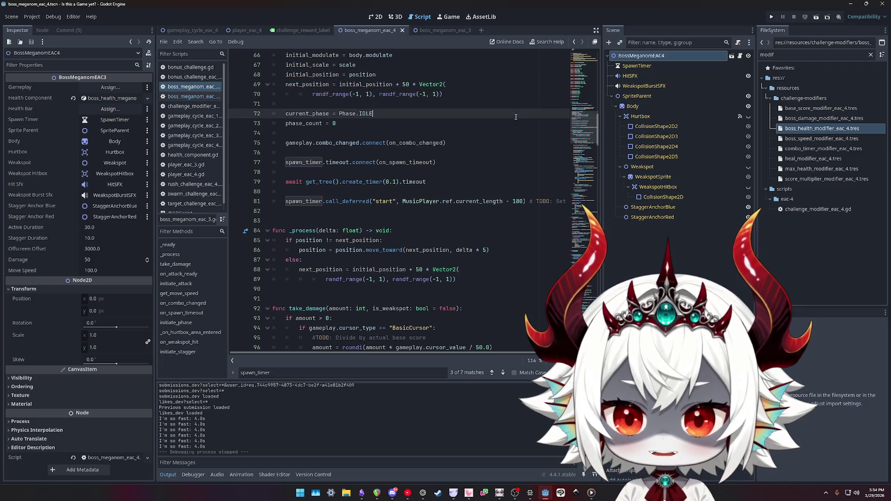
- Review lines 65–73 of the boss script, including the phase_count value, and launch the game
scroll(491, 188, down, 13)
scroll(492, 187, up, 16)
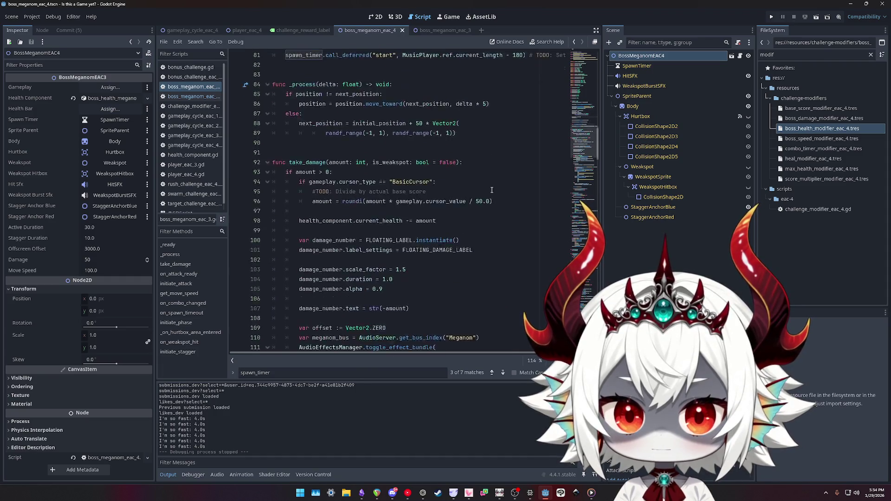
double_click(546, 214)
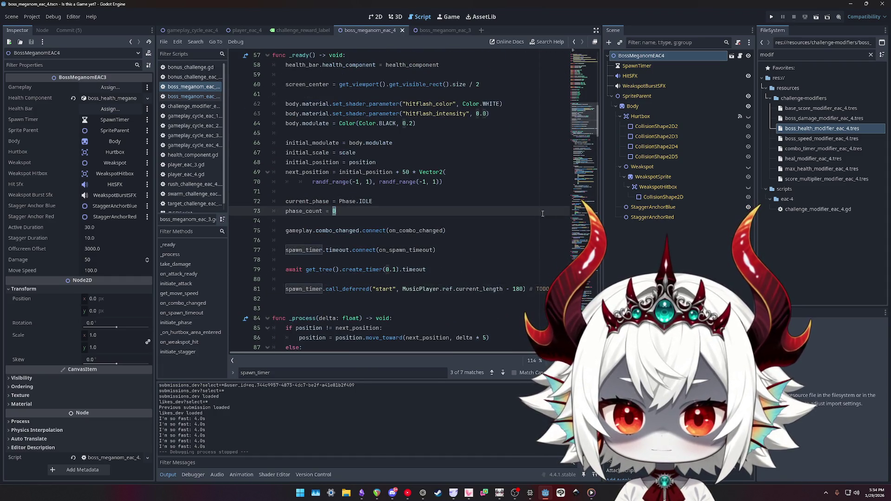
click(463, 162)
click(473, 132)
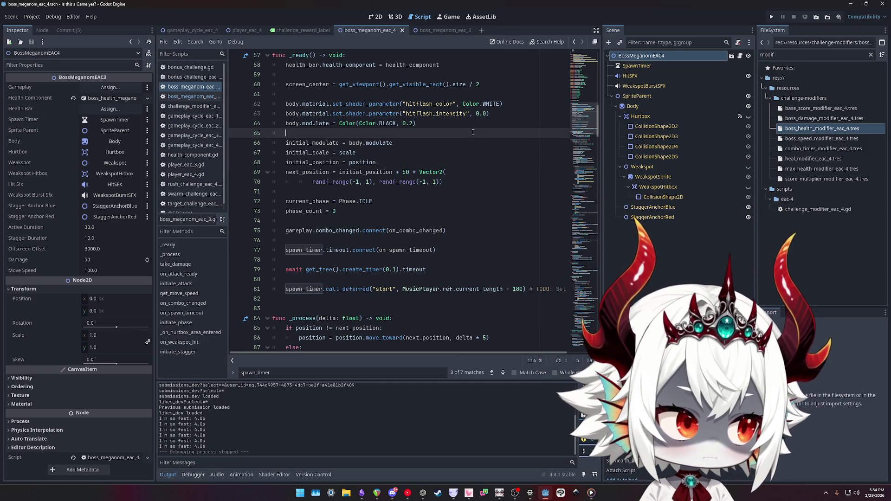
click(455, 147)
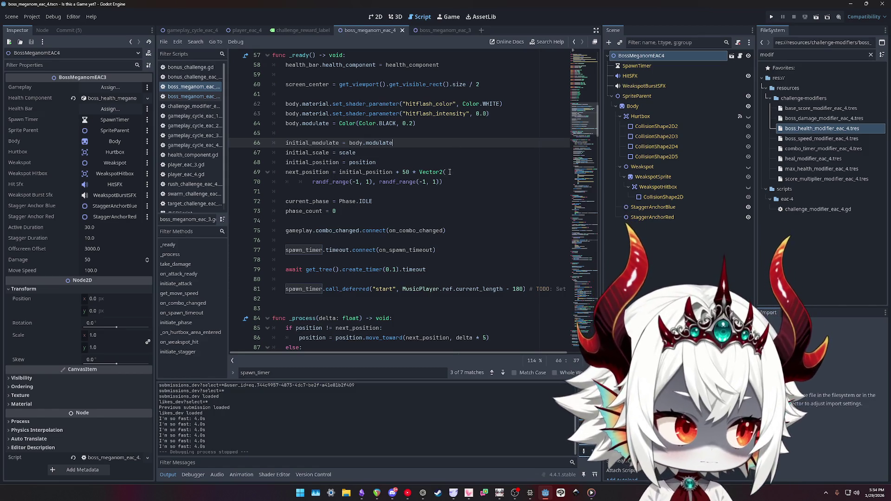
click(473, 200)
scroll(475, 200, down, 2)
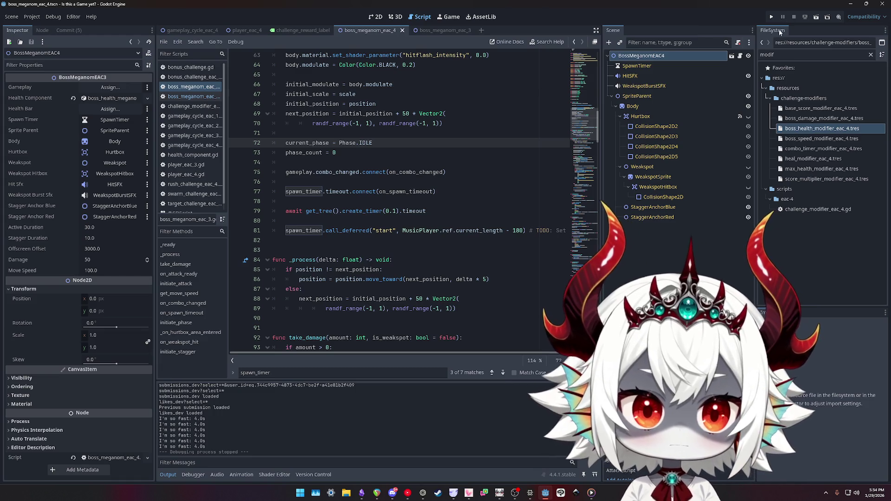
click(771, 18)
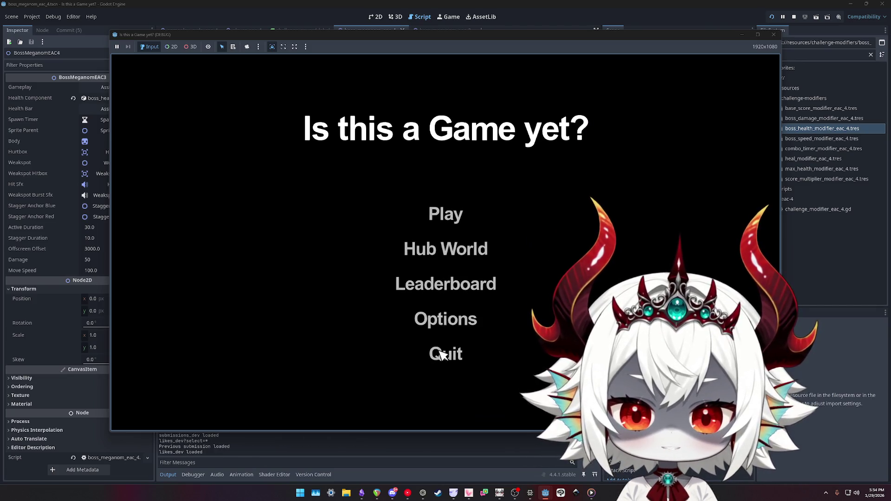
- Dismiss the welcome message, start a run, and pop the first bubbles for points
click(447, 343)
click(453, 214)
click(448, 245)
click(309, 295)
click(637, 209)
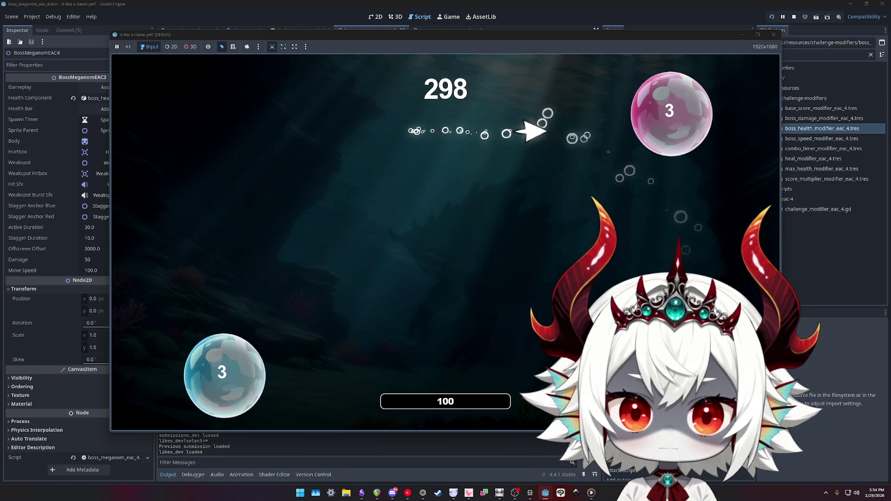
click(672, 114)
click(208, 263)
click(302, 374)
click(307, 327)
- Pop bubbles until the Meganom boss appears at 2040 points, then pause and stop the game
click(266, 282)
click(557, 239)
click(647, 259)
click(514, 298)
click(278, 156)
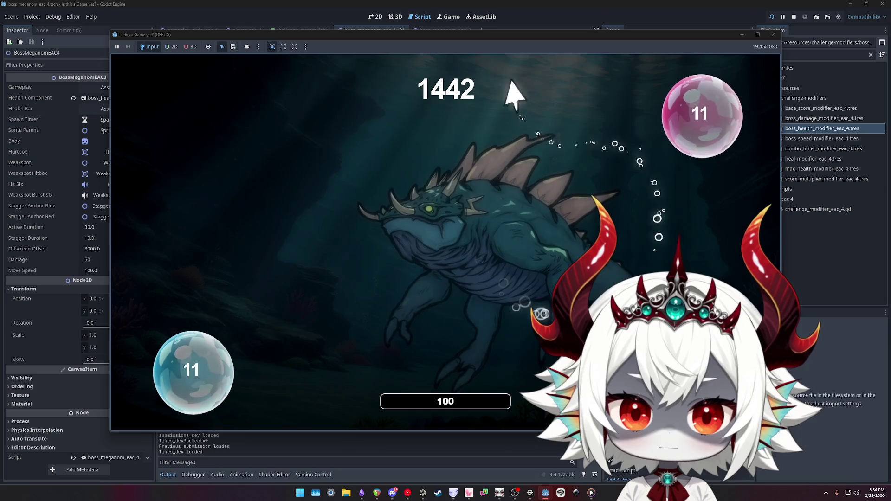
click(704, 115)
click(623, 268)
click(628, 223)
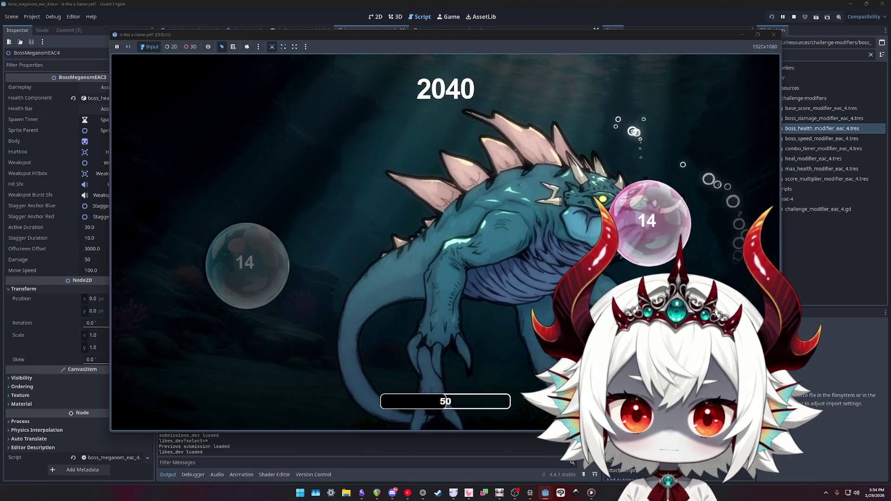
key(Escape)
click(777, 36)
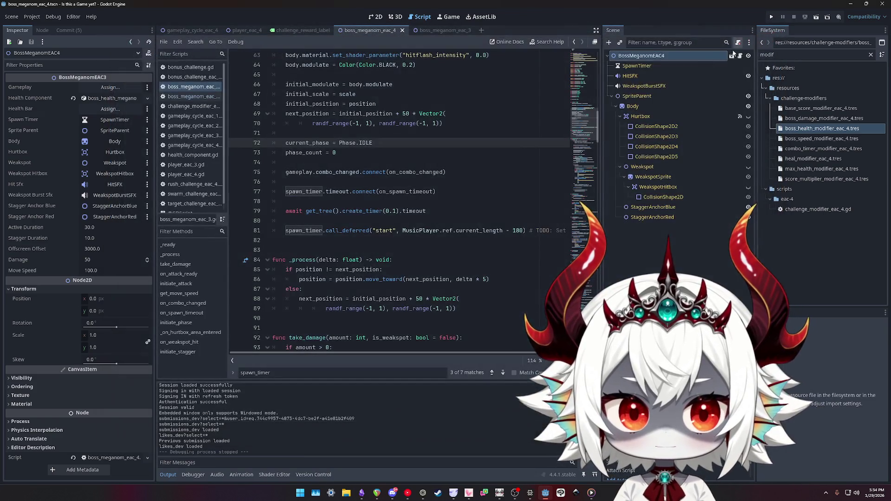
- Set BossMeganomEAC4's Active Duration to 10.0 in the Inspector and relaunch the game
click(643, 59)
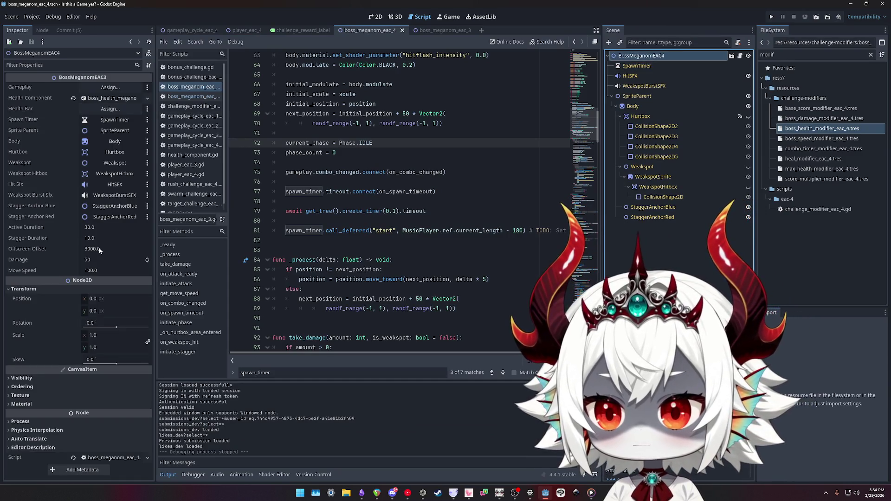
click(102, 229)
text(10)
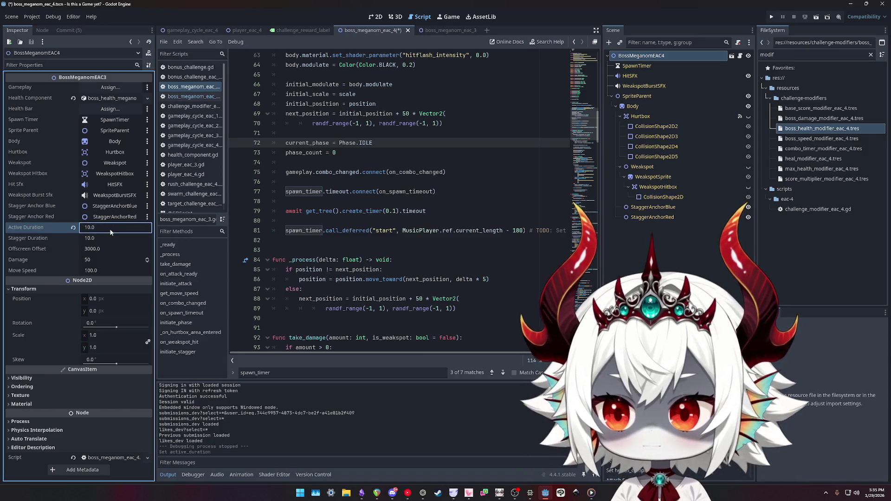
click(769, 17)
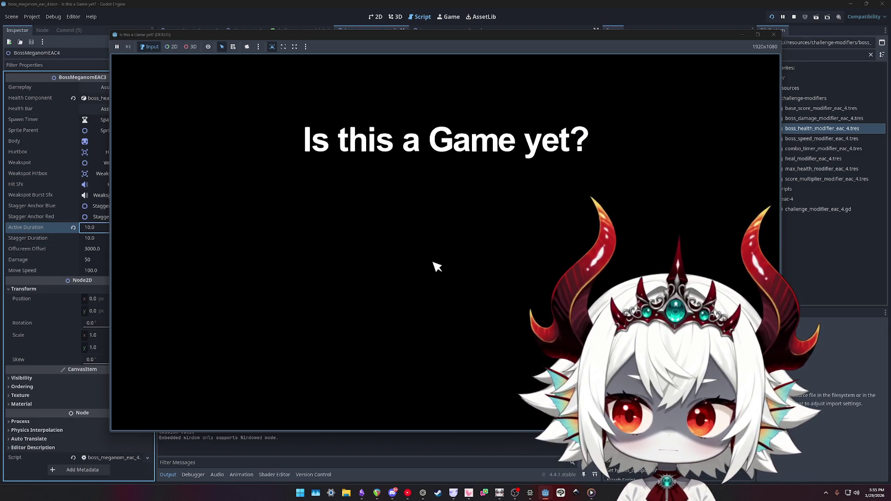
- Dismiss the welcome message, start a new run, and pop the first bubbles
click(449, 230)
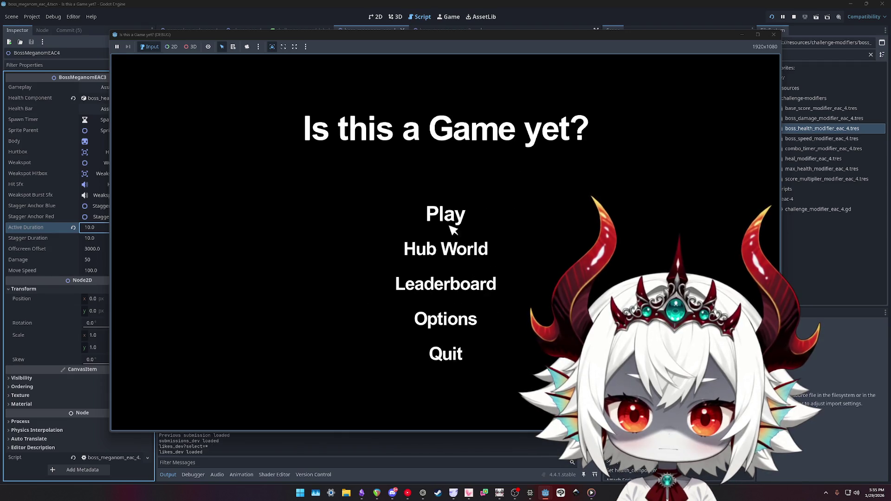
click(450, 231)
click(204, 172)
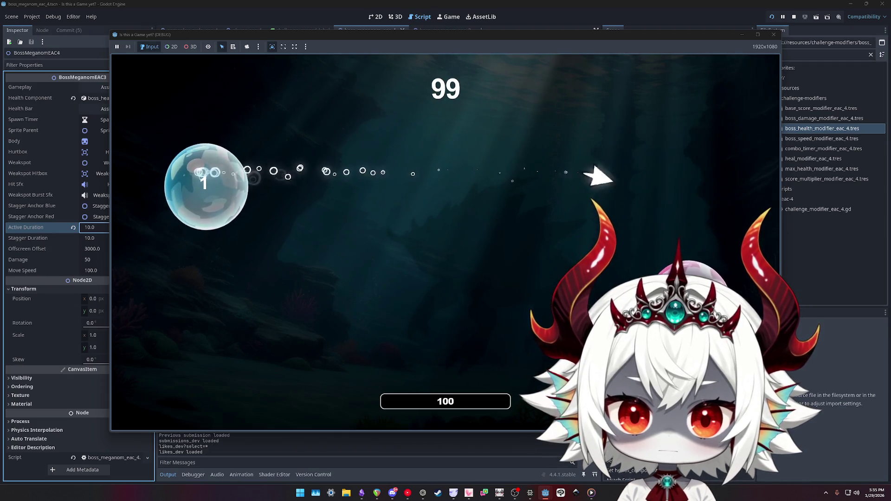
click(206, 187)
click(308, 339)
click(215, 215)
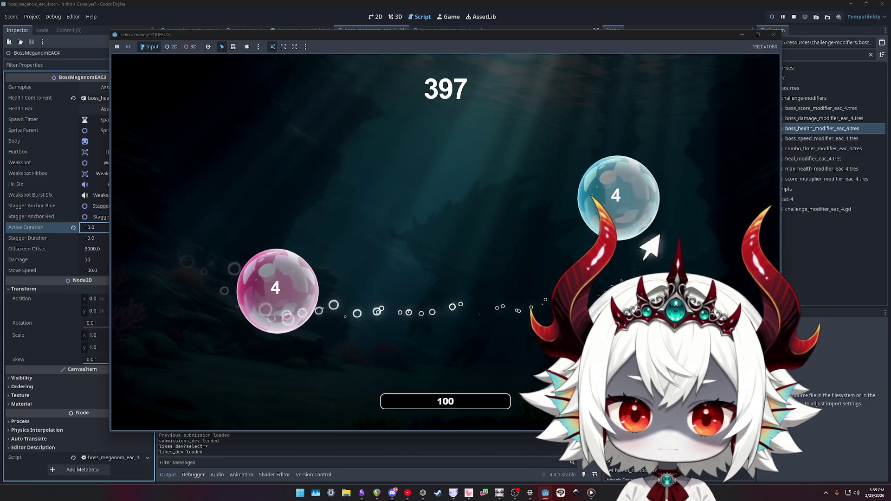
- Pop bubbles 5 through 13 while the boss appears
click(616, 195)
click(245, 159)
click(276, 185)
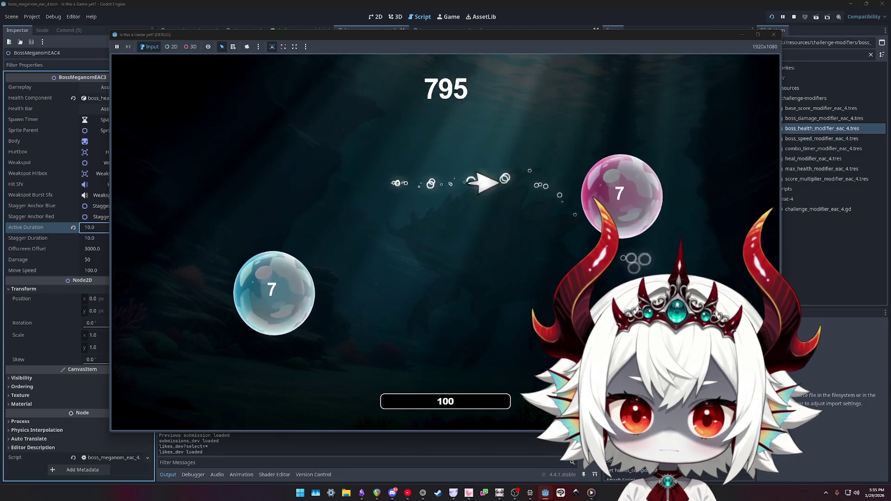
click(619, 195)
click(223, 362)
click(283, 200)
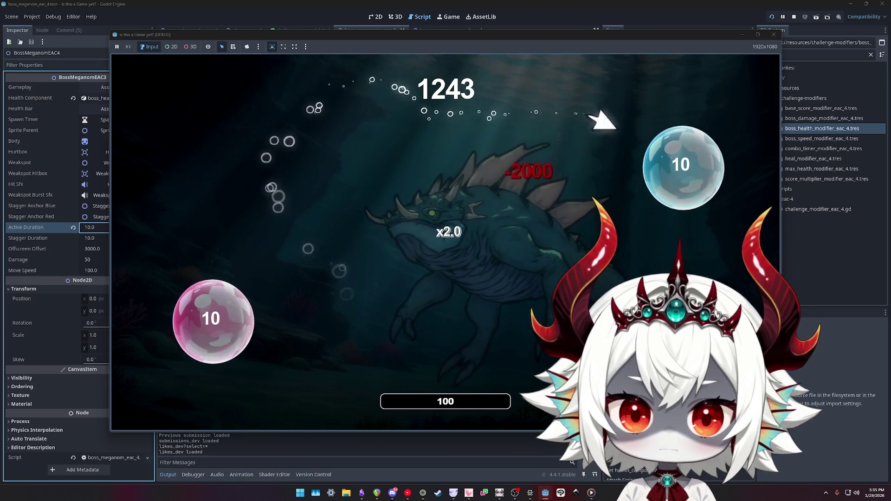
click(211, 321)
click(328, 185)
click(226, 181)
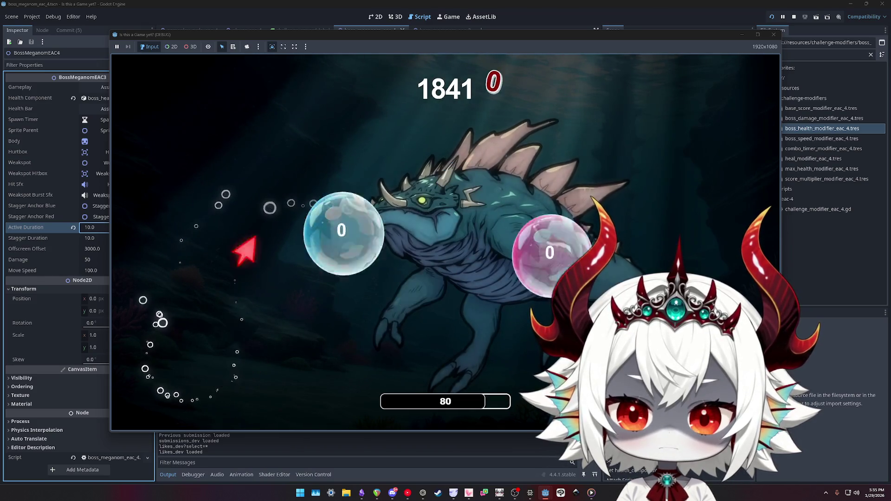
- After the counter reset, pop bubbles to restart the chain up to bubble 8
click(195, 250)
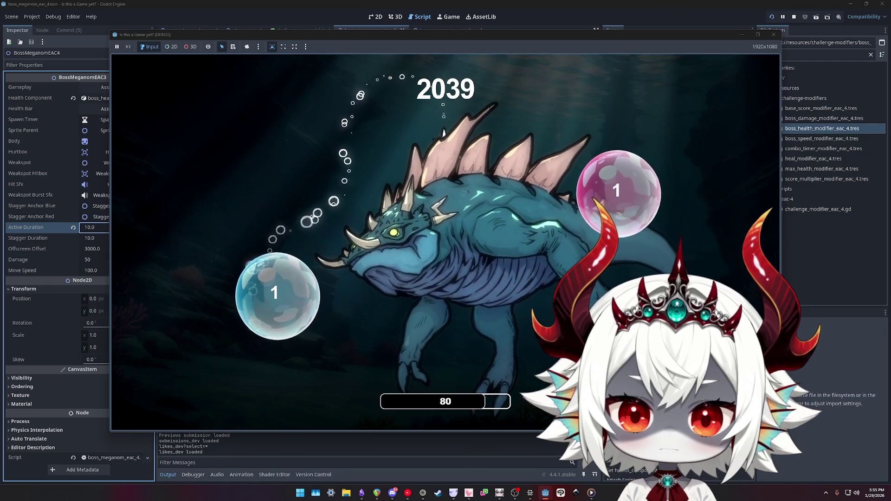
click(591, 184)
click(229, 209)
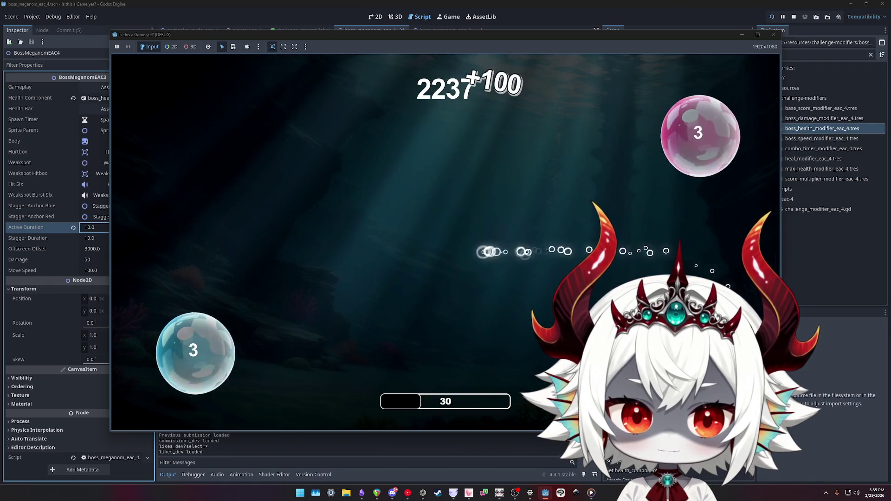
click(663, 172)
click(344, 350)
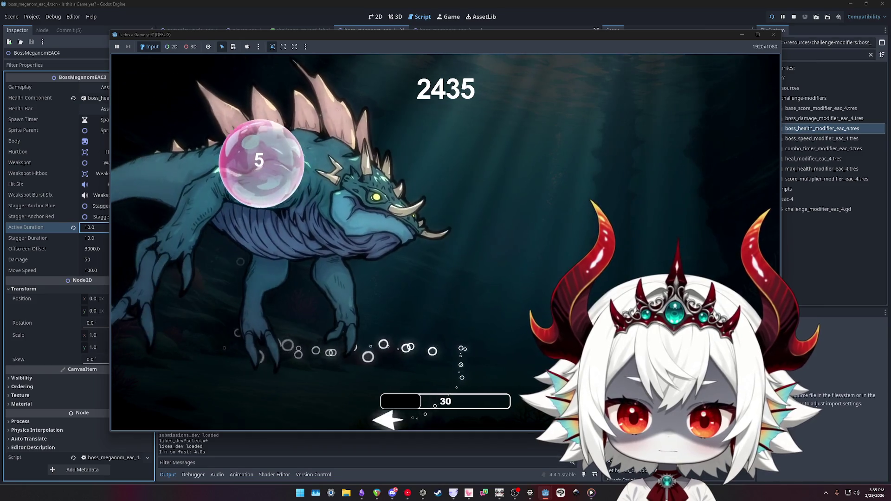
click(258, 160)
click(622, 172)
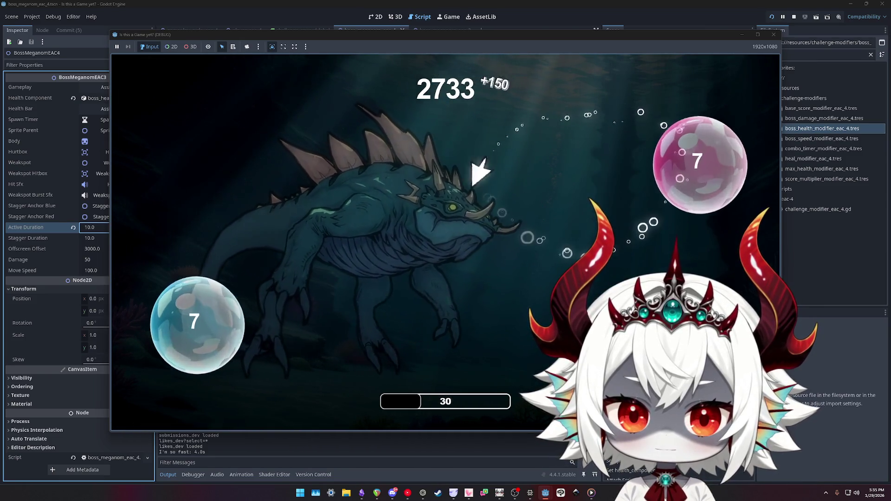
click(699, 167)
click(234, 330)
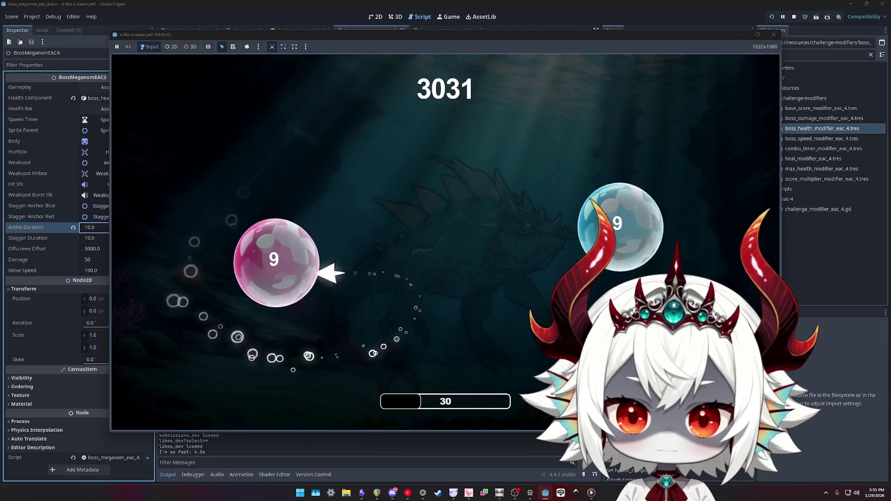
- Damage the boss and chain pops for 250-point gains and a higher multiplier
click(285, 277)
click(680, 243)
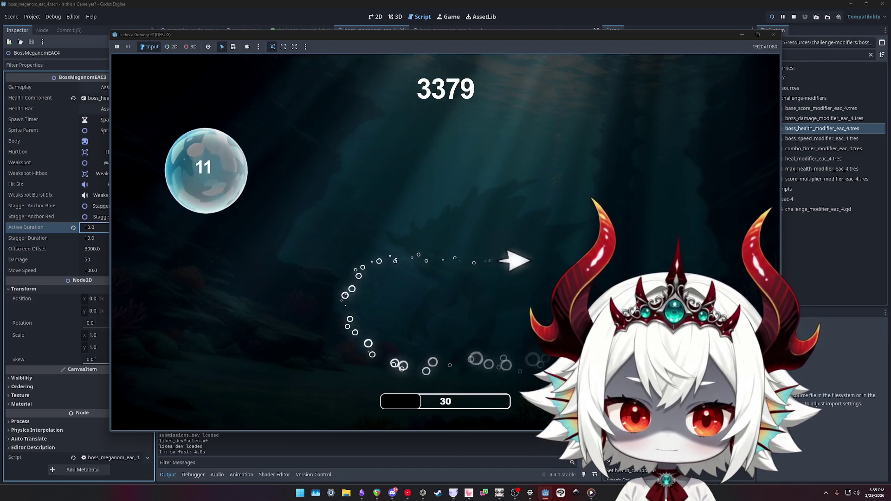
click(659, 267)
click(195, 218)
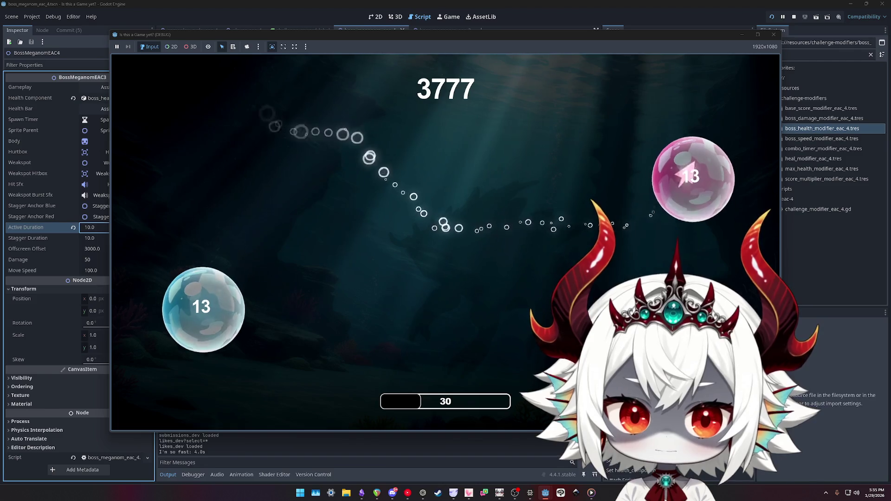
click(682, 176)
click(604, 232)
click(308, 155)
click(295, 209)
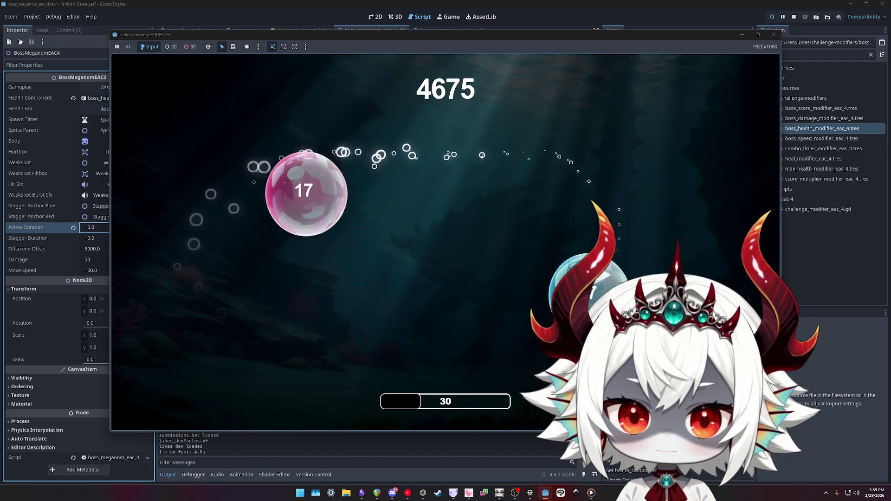
click(324, 159)
- Pop bubbles for 300-point gains up to bubble 24, reaching the x3.5 multiplier
click(290, 341)
click(241, 185)
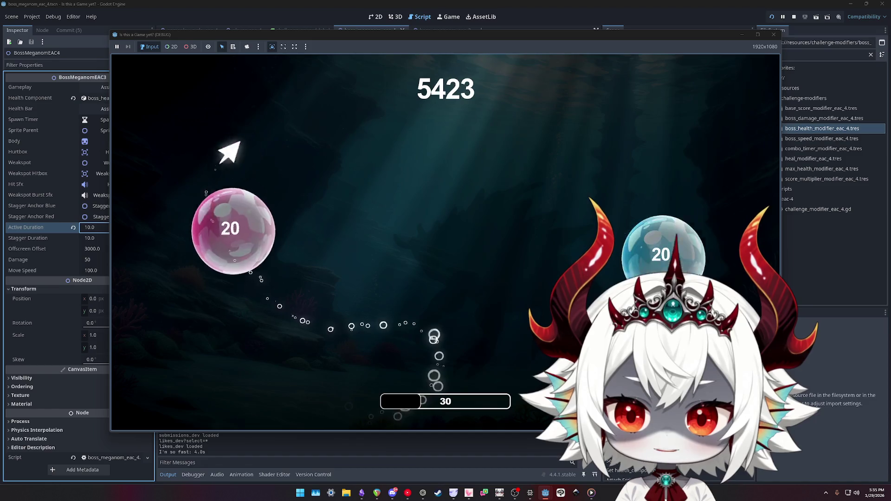
click(660, 181)
click(267, 269)
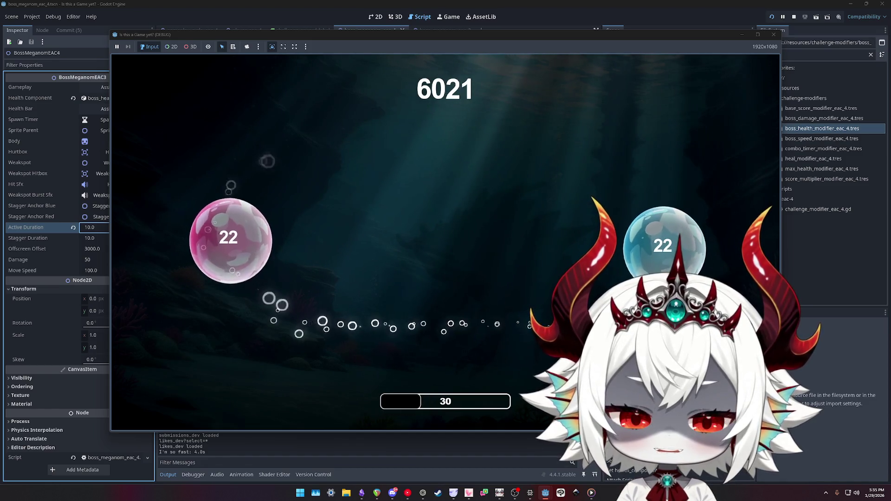
click(232, 243)
click(588, 140)
click(643, 205)
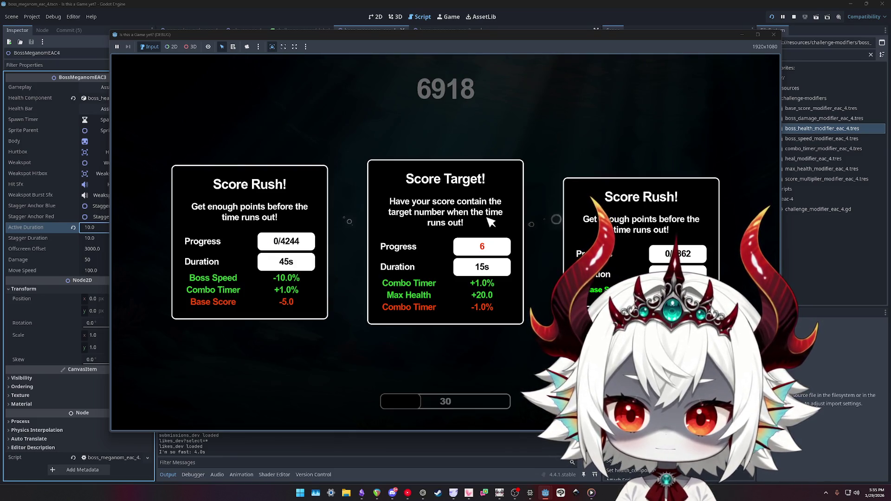
- Pick the left Score Rush card and pop the first bubbles, including the 30 bubble
click(260, 279)
click(248, 234)
click(645, 214)
click(325, 219)
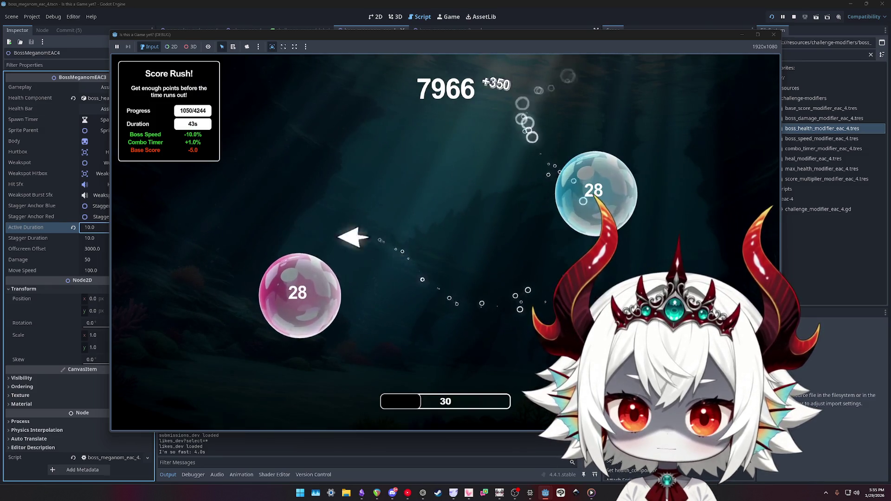
click(298, 293)
click(199, 358)
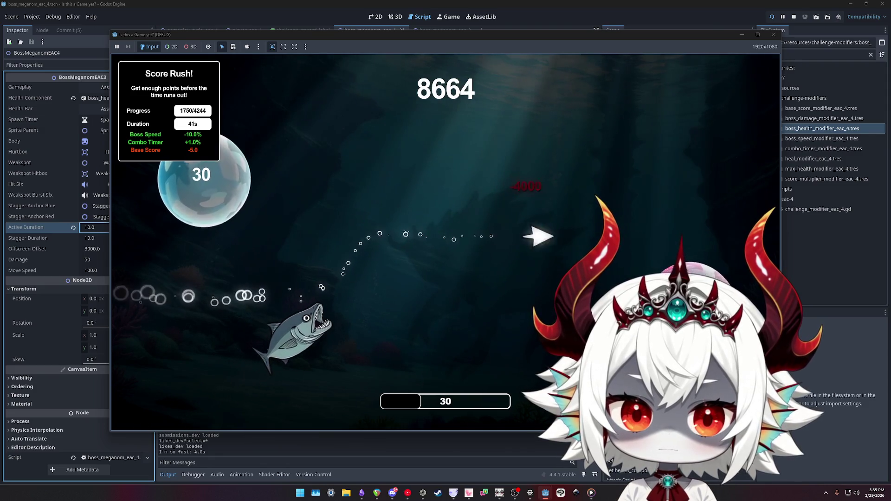
click(200, 175)
click(657, 219)
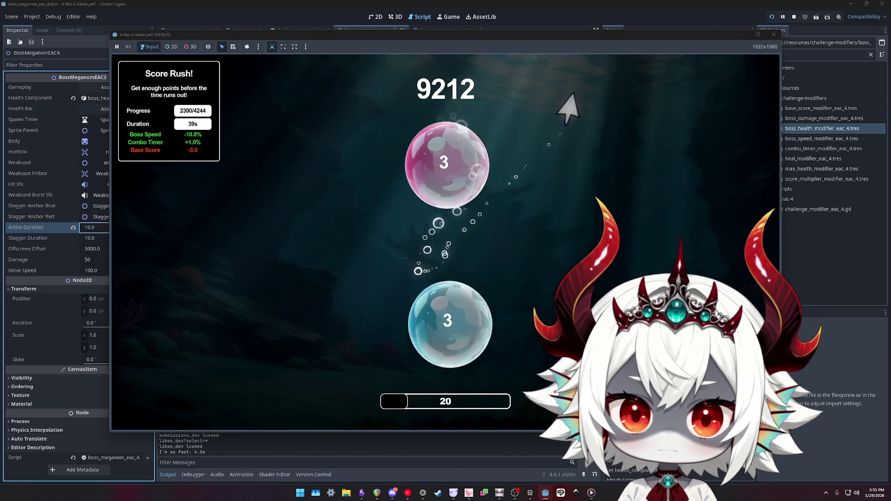
- Keep the combo going through the pink and blue 12 bubbles
click(645, 246)
click(209, 193)
click(641, 195)
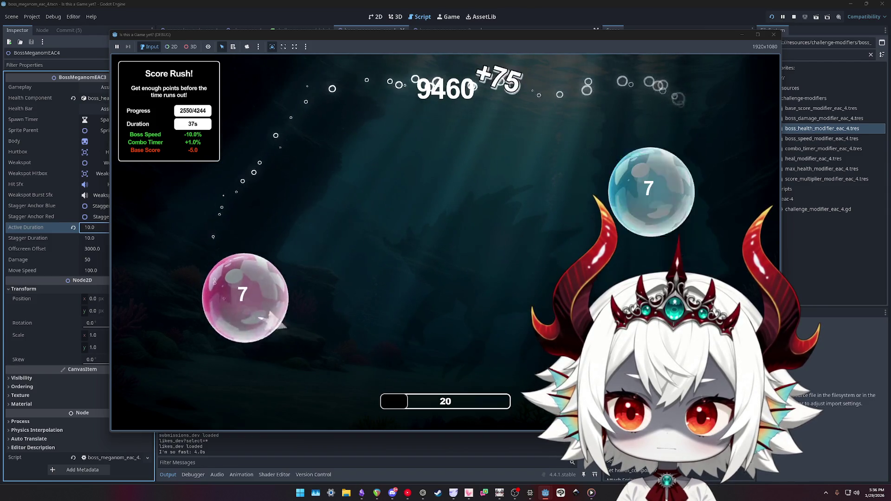
click(623, 153)
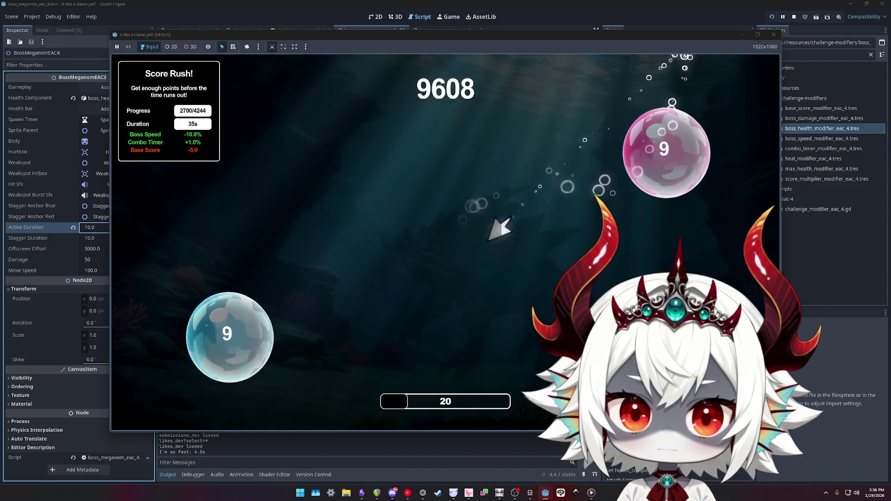
click(218, 337)
click(223, 218)
click(219, 189)
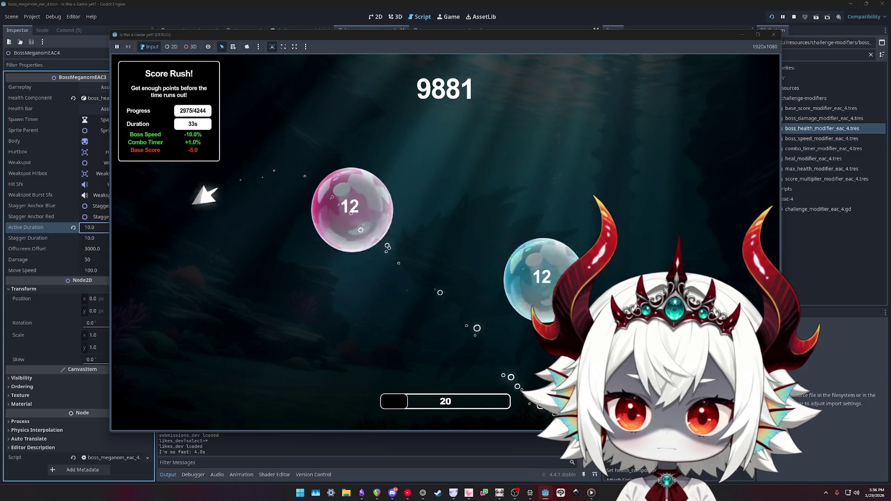
click(200, 192)
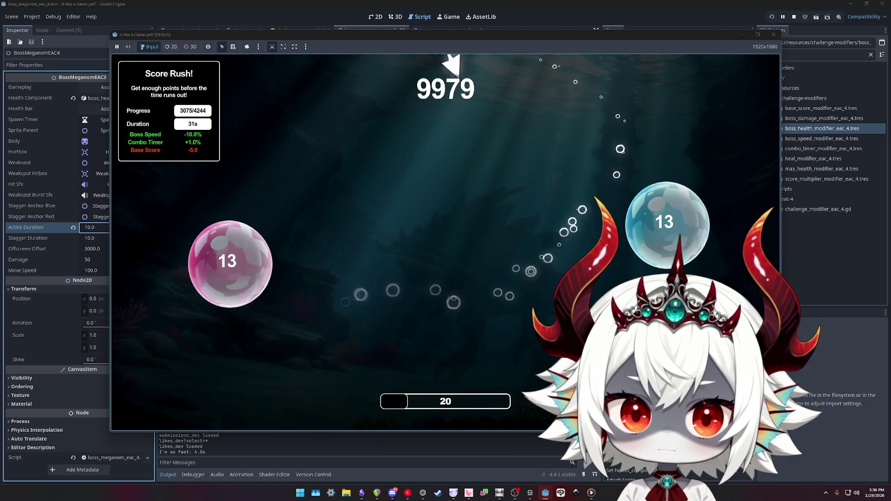
- Push the combo past 14 toward the 4244 goal, ending the rush at 11696 points
click(448, 58)
click(343, 163)
click(400, 265)
click(308, 417)
click(288, 96)
click(263, 161)
click(273, 316)
click(299, 232)
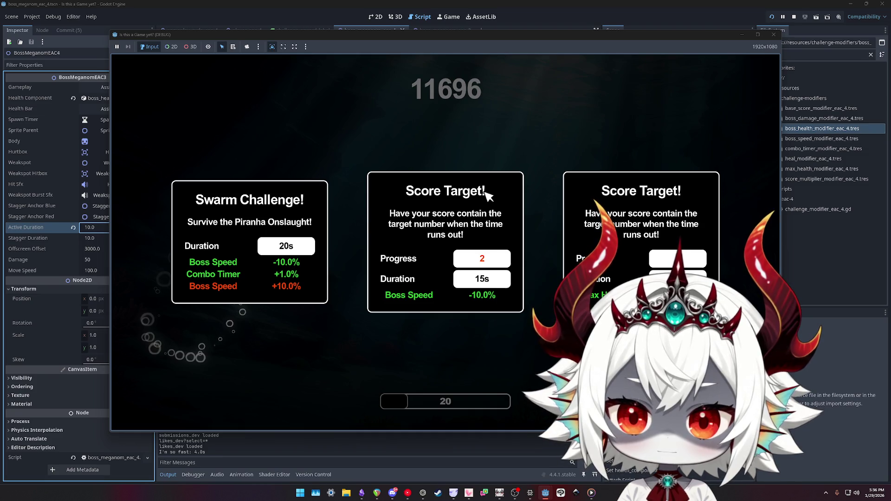
- Pick the middle Score Target card and pop the first pink and blue bubbles
click(489, 197)
click(223, 237)
click(603, 186)
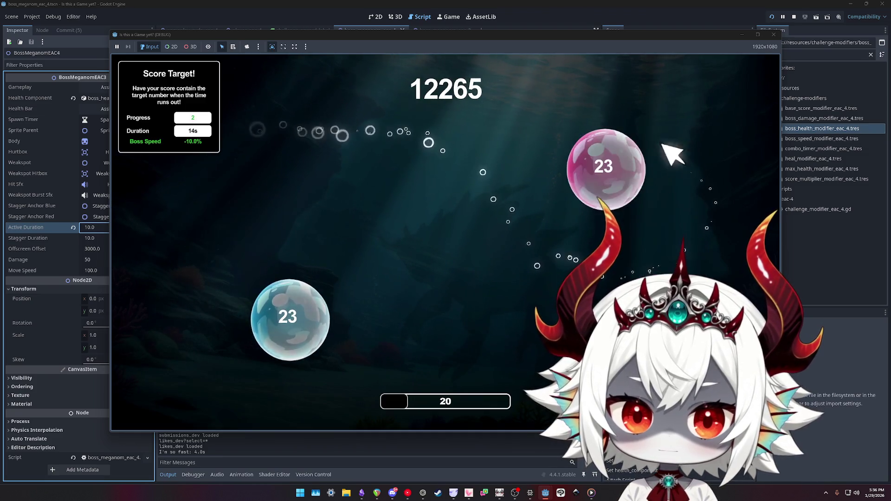
click(288, 315)
click(650, 149)
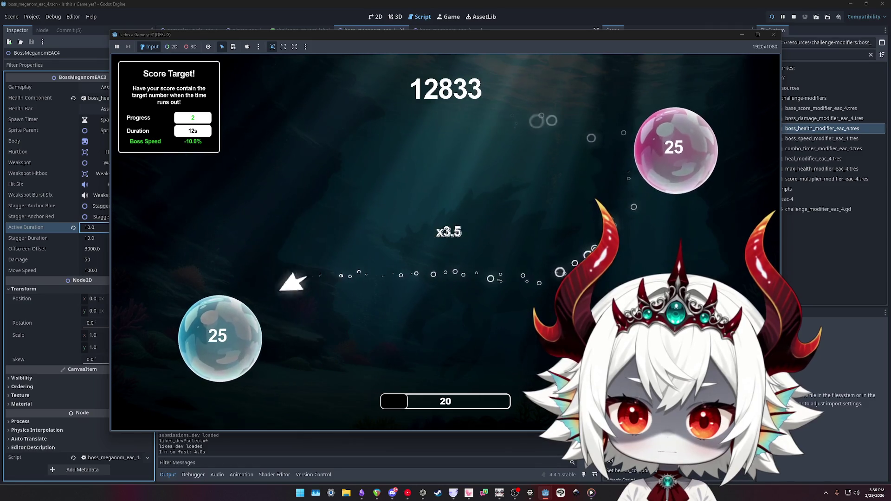
click(227, 339)
click(229, 341)
click(209, 200)
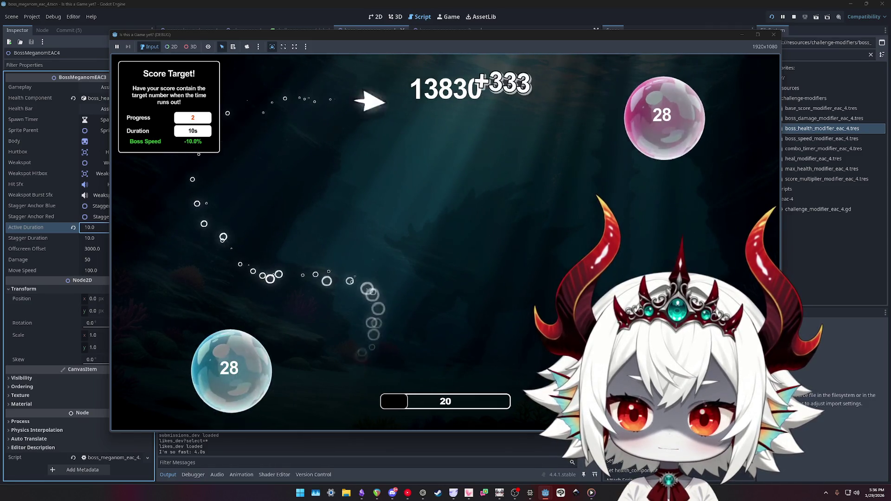
- Extend the combo through the 33 and 36 bubble pairs
click(231, 369)
click(591, 232)
click(297, 181)
click(591, 183)
click(677, 133)
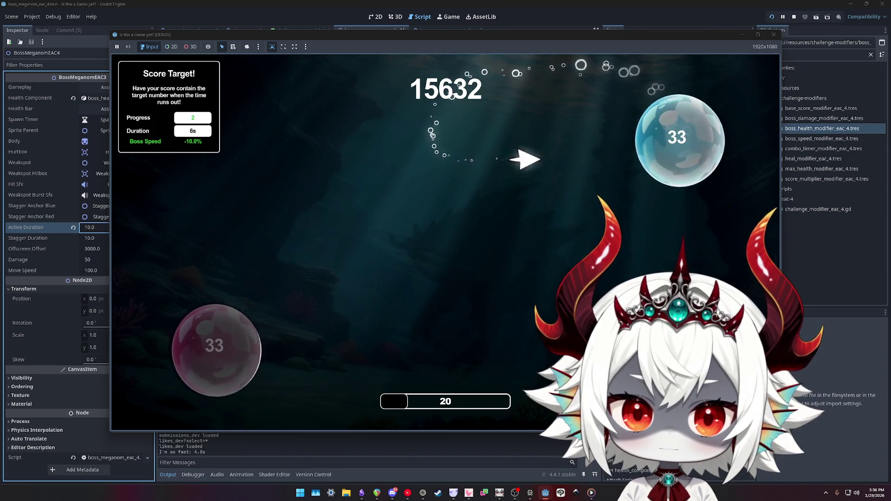
click(226, 221)
click(344, 218)
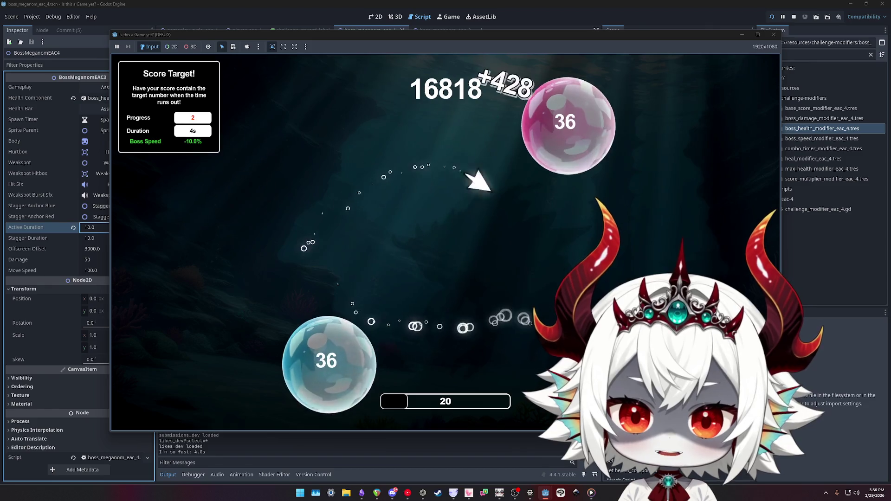
click(329, 360)
- Pop respawned bubbles up to the blue 8 as the timer ends at 18474 points
click(441, 232)
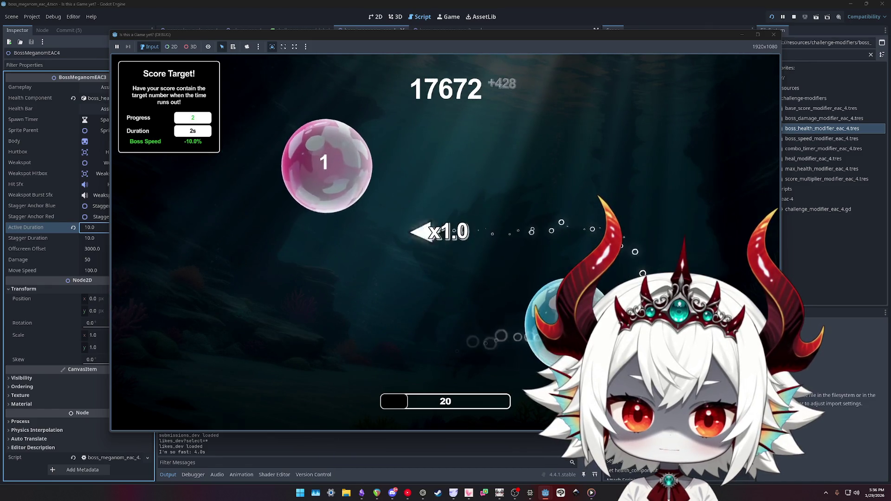
click(527, 385)
click(625, 129)
click(238, 181)
click(650, 134)
click(306, 222)
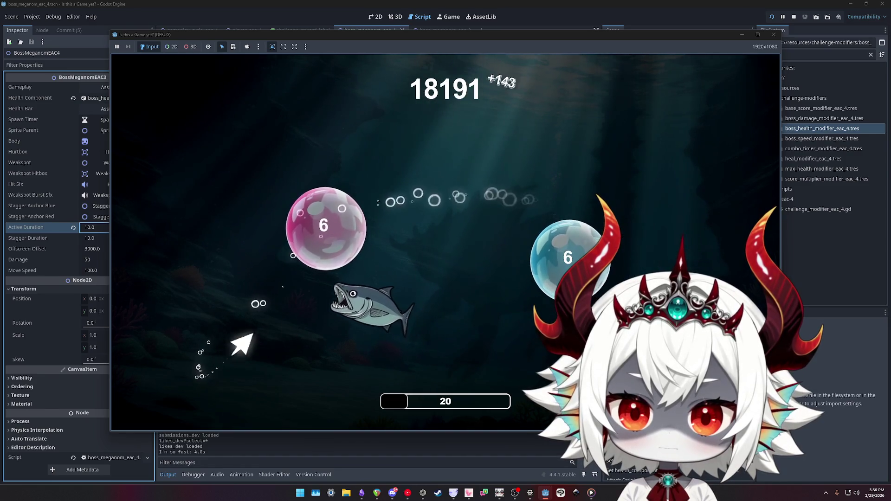
click(326, 225)
click(268, 342)
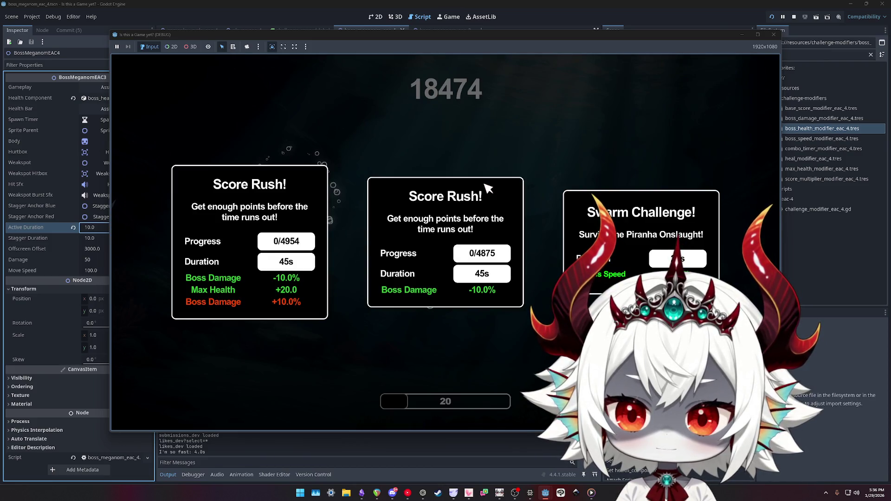
- Pick the middle Score Rush card with Boss Damage -10% and pop the first bubbles
click(487, 188)
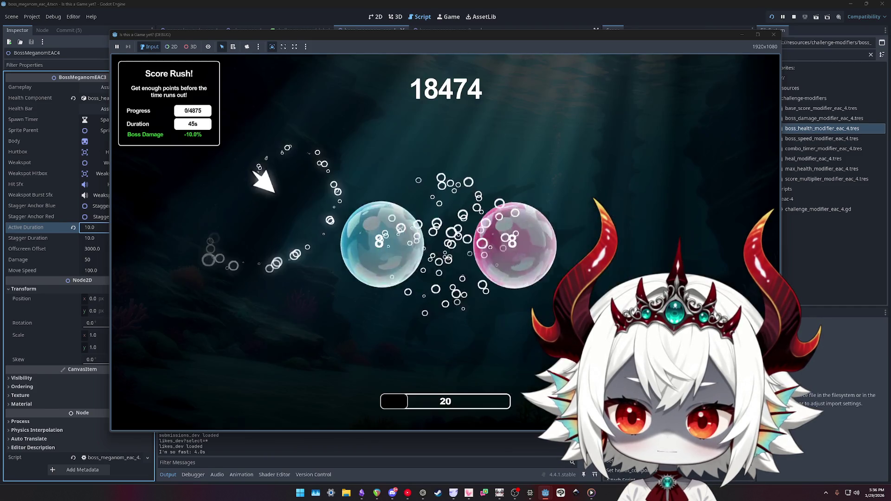
click(524, 149)
click(174, 330)
click(640, 153)
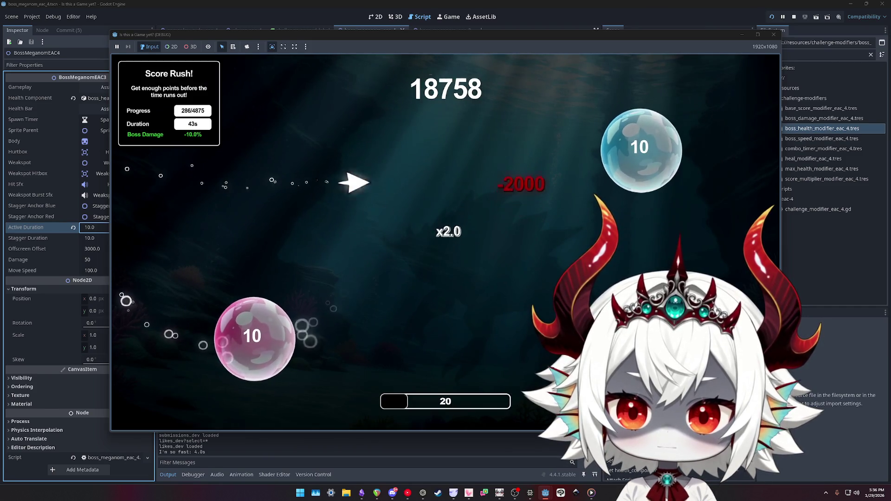
click(632, 204)
click(548, 237)
click(275, 328)
click(189, 302)
click(157, 199)
- Pop the 19, 22 and 24 bubbles toward the 4875-point goal
click(254, 331)
click(324, 348)
click(197, 265)
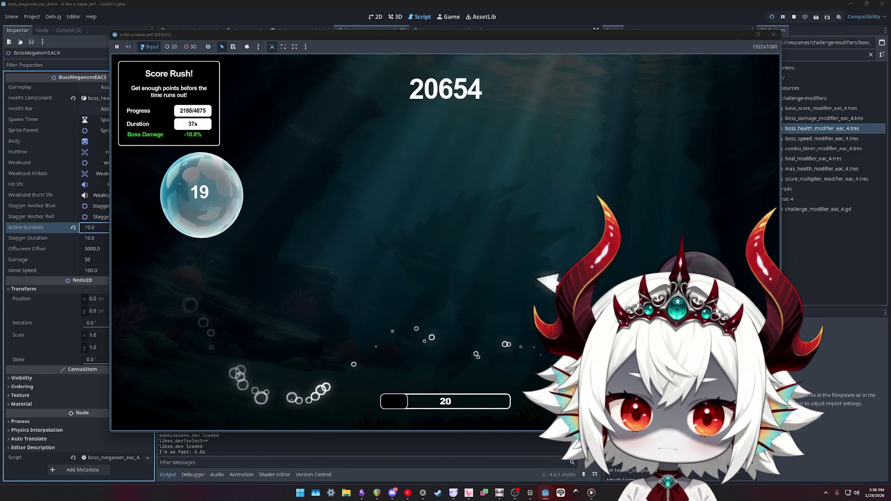
click(199, 192)
click(293, 223)
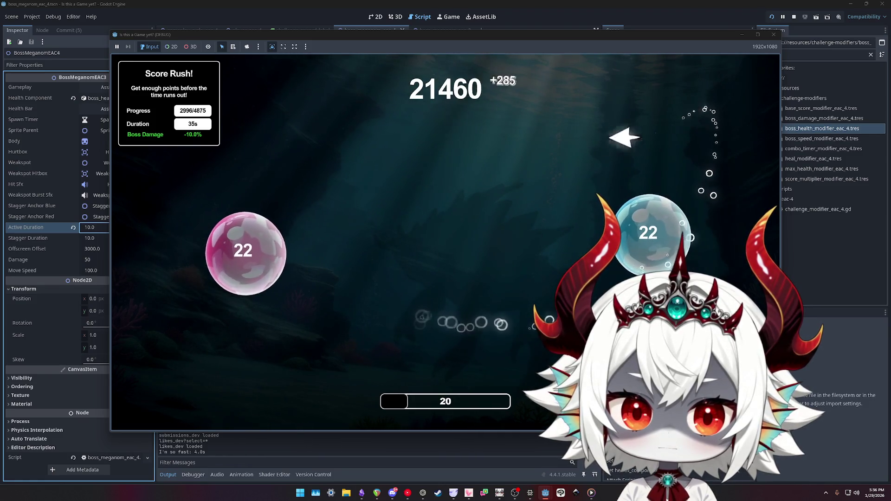
click(243, 251)
click(295, 325)
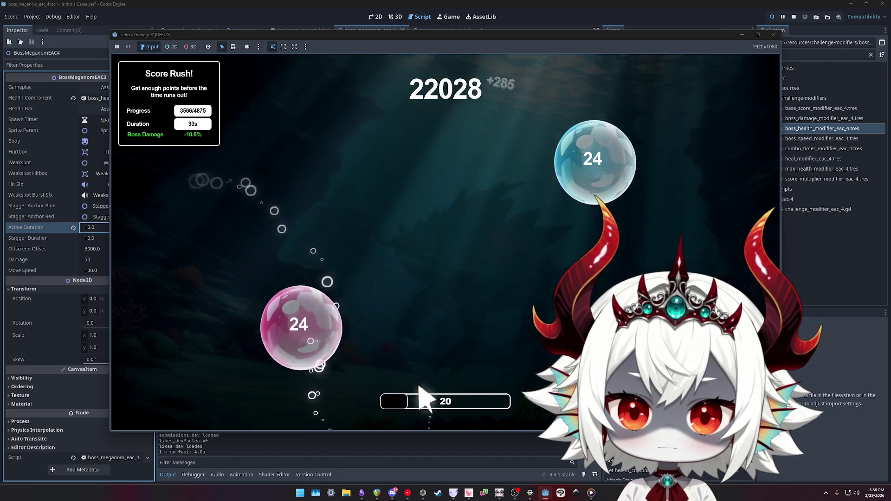
click(299, 323)
- Pop the last pink and blue bubbles, ending the rush at 25110 points
click(625, 202)
click(288, 378)
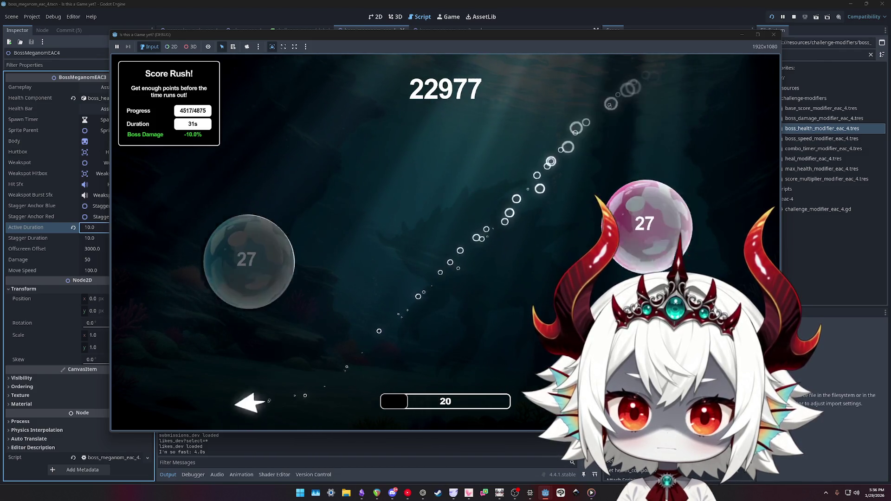
click(650, 242)
click(578, 130)
click(253, 177)
click(534, 316)
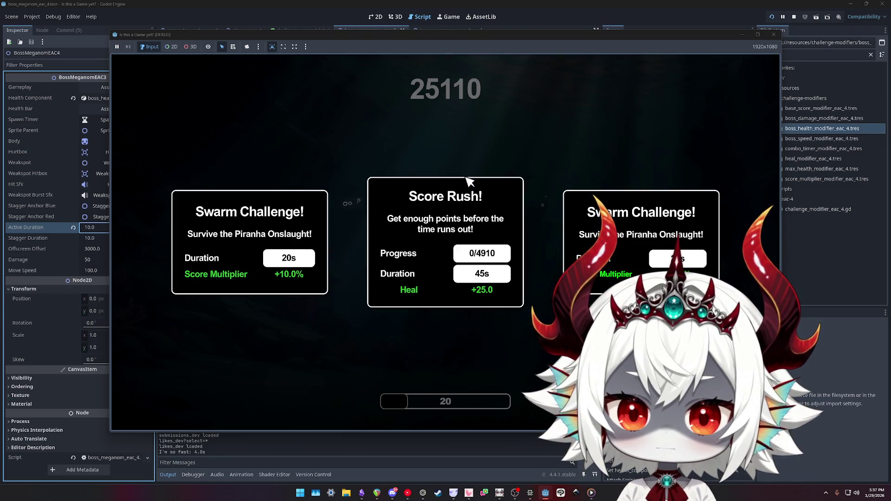
- Pick the middle Score Rush card with Heal +25.0 and dash left into the bubbles
click(469, 181)
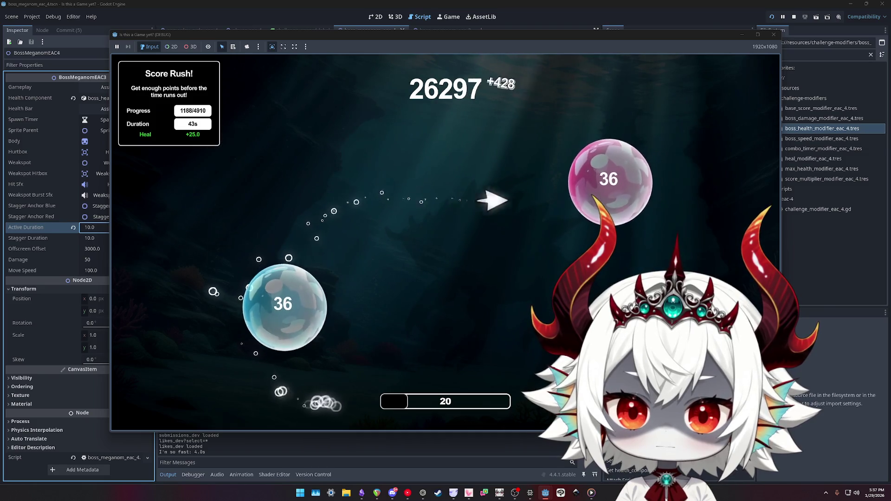
click(193, 204)
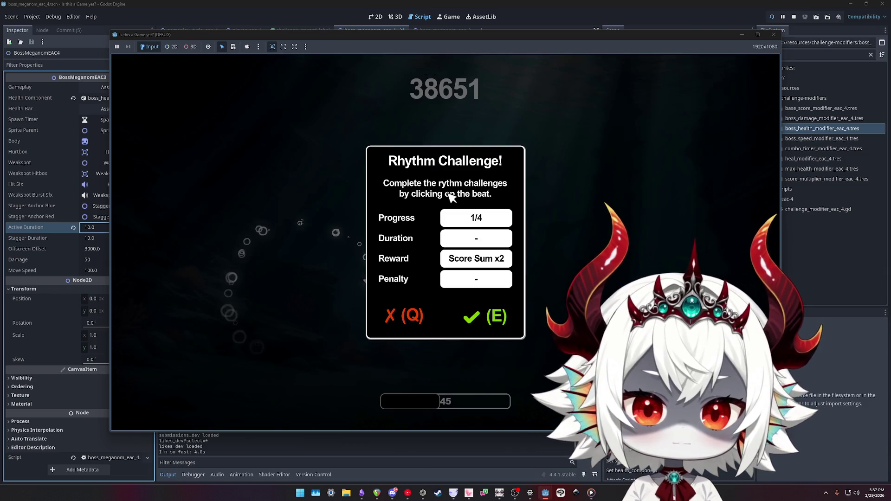
- Answer the Rhythm Challenge popup with the E key and resume play
key(e)
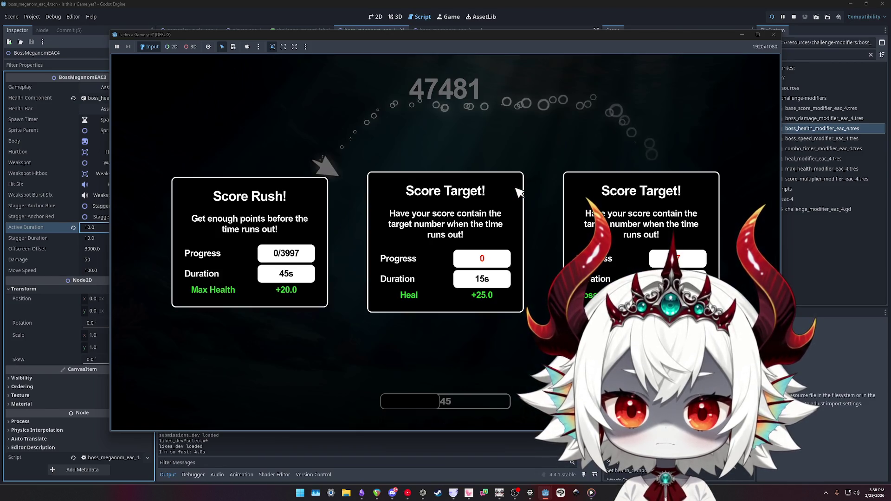
- Pick the right Score Target card, then close the Rhythm Challenge popup with E
click(604, 190)
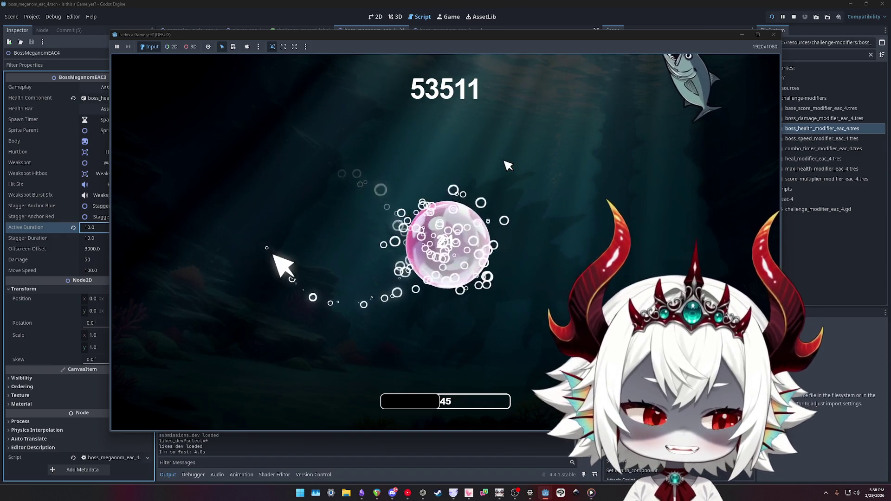
key(e)
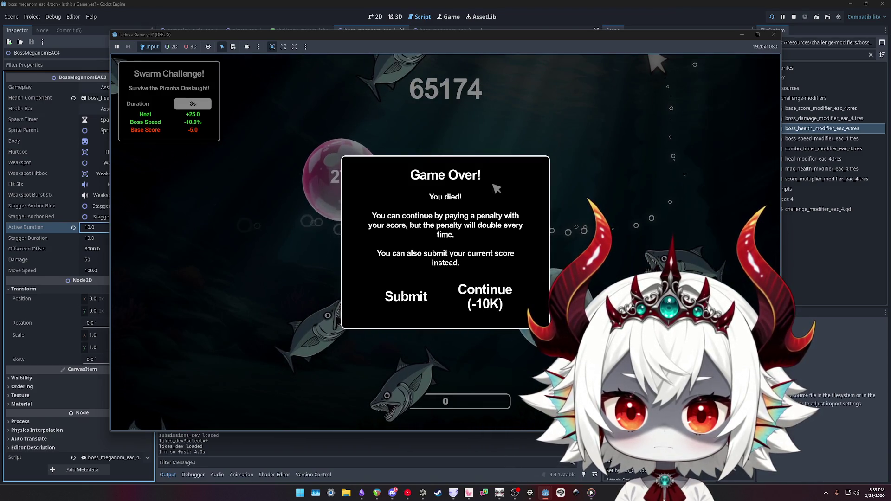
- Choose Continue (-10K) on the Game Over dialog
click(488, 295)
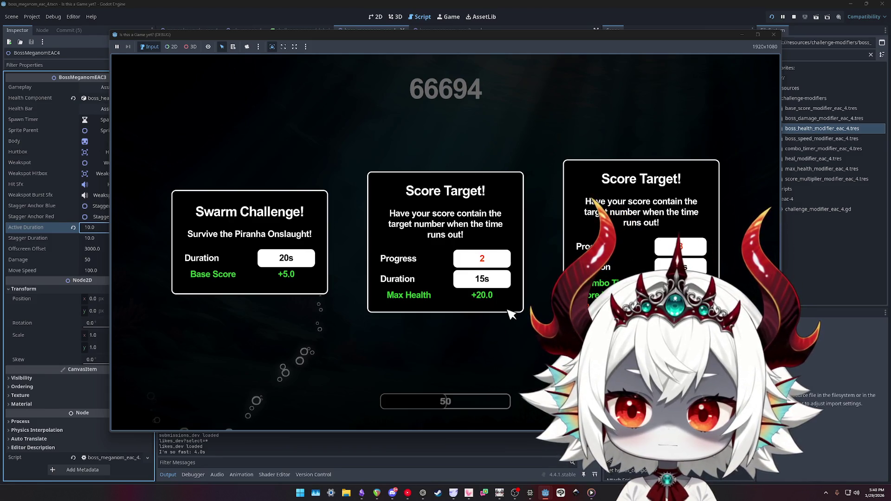
- Pick the middle Score Target card offering Max Health +20.0
click(509, 311)
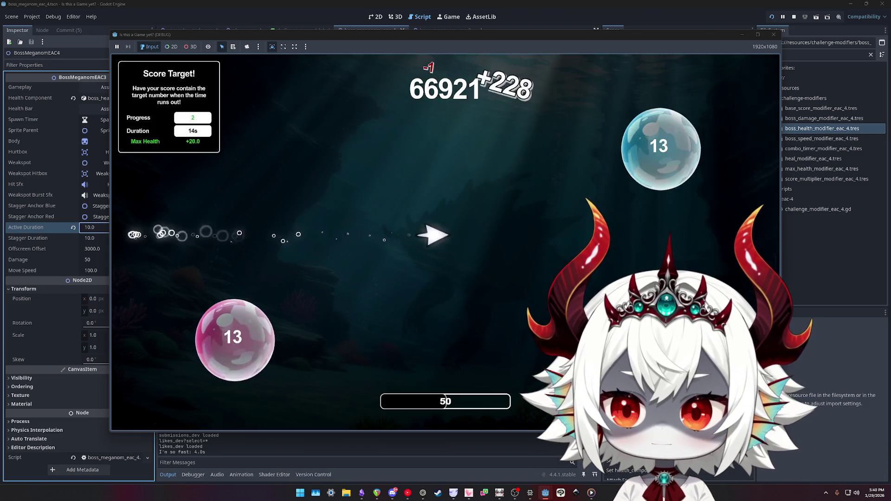
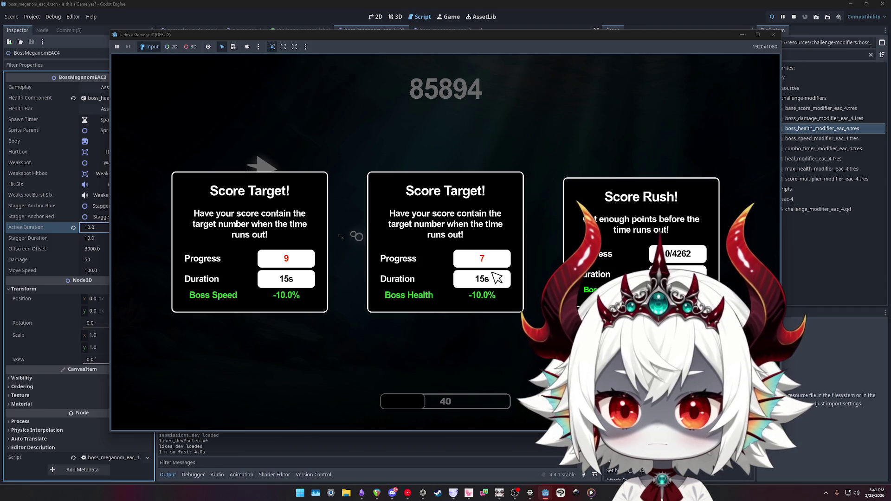
- Pick the Boss Health score-target challenge in the test run, then pause and quit the game
click(497, 277)
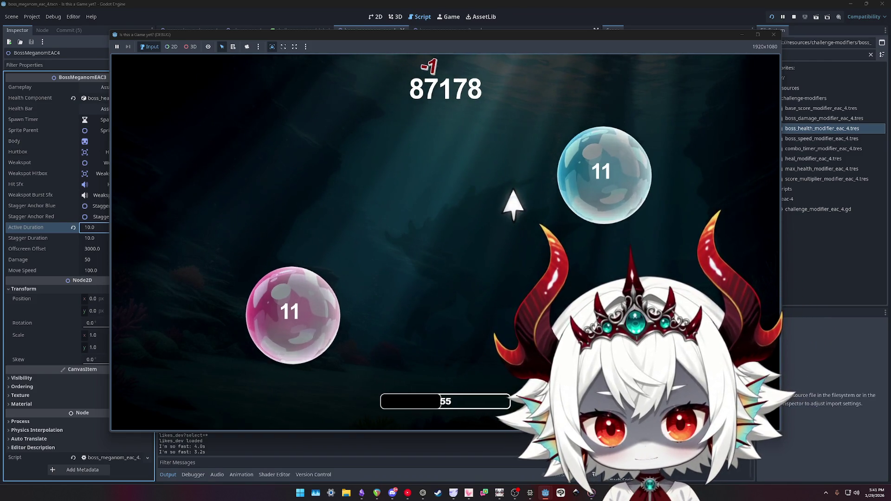
key(Escape)
click(501, 307)
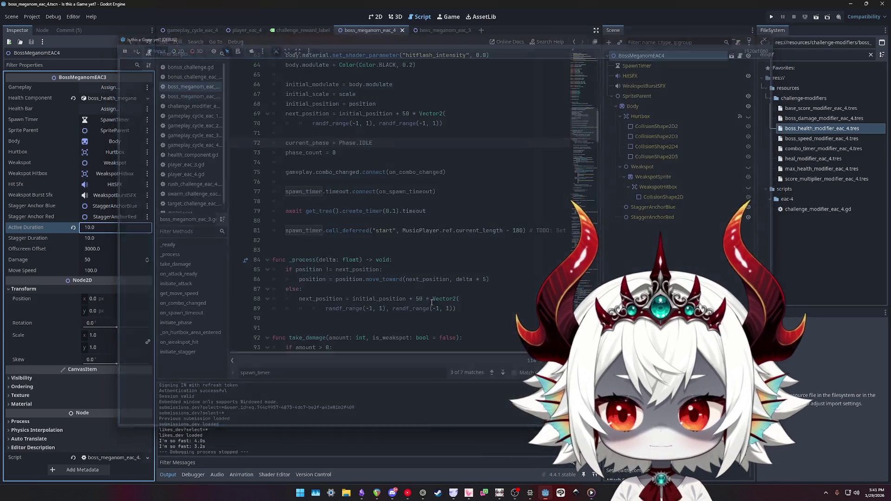
- Set the boss's Active Duration to 20 in the Inspector
click(101, 228)
text(20)
key(Return)
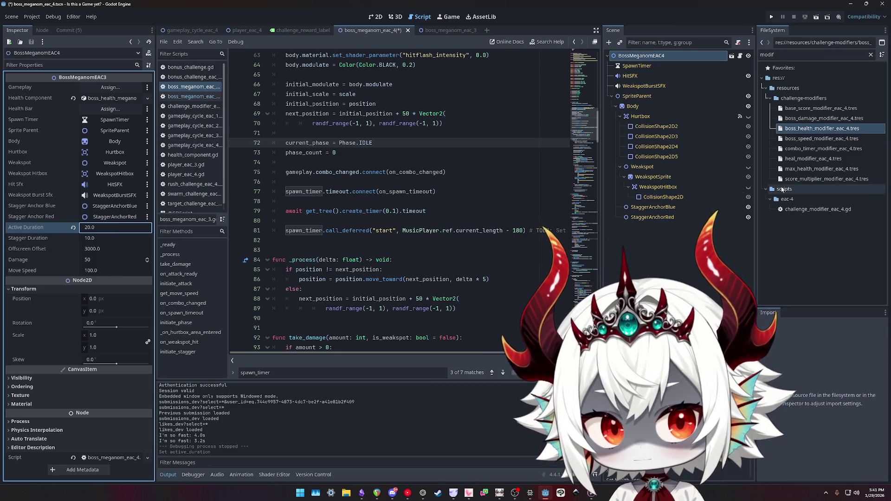
- Edit the Value of the boss health modifier resource
click(814, 129)
double_click(806, 129)
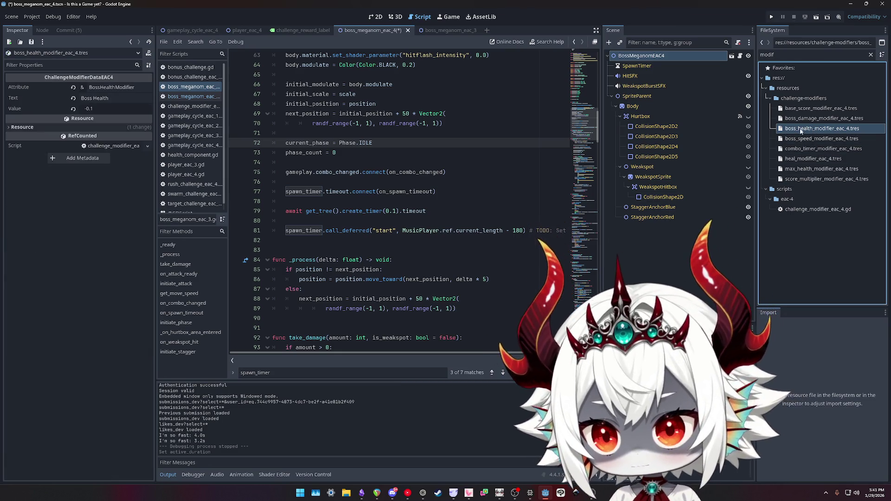
click(108, 109)
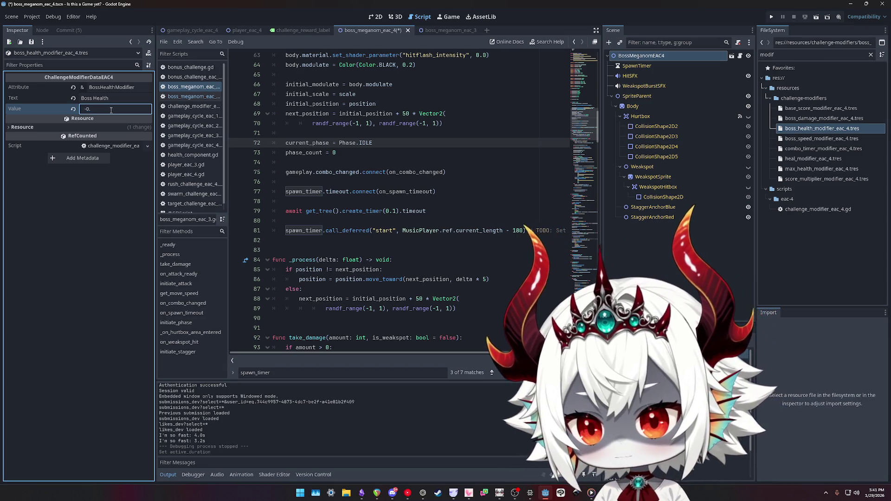
text(05)
- Set the boss speed modifier Value to -0.05 and recheck the health modifier
double_click(821, 138)
click(129, 109)
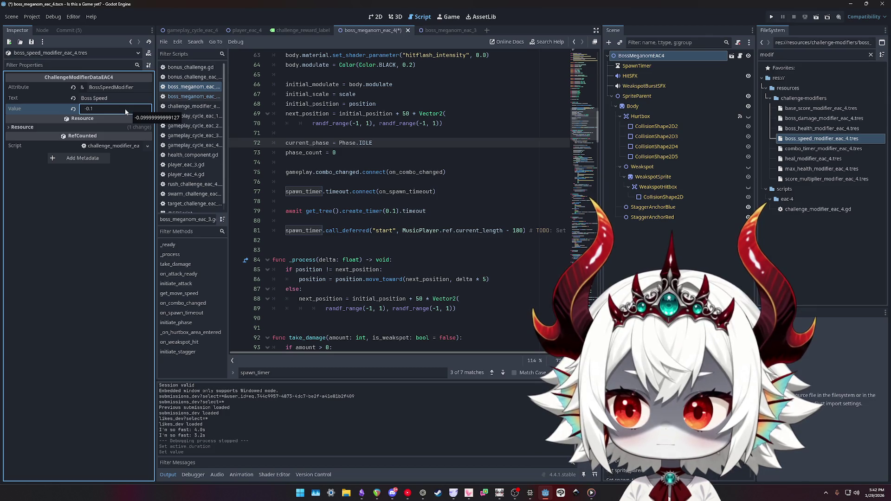
click(126, 110)
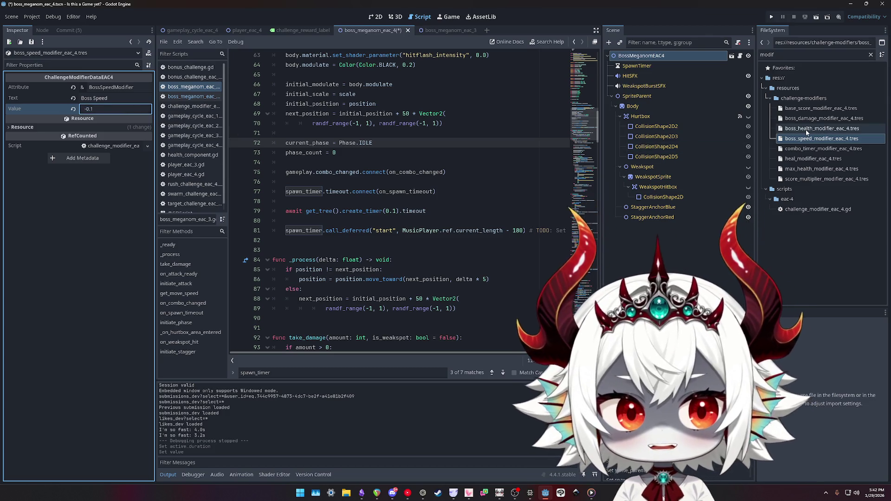
click(806, 131)
click(805, 141)
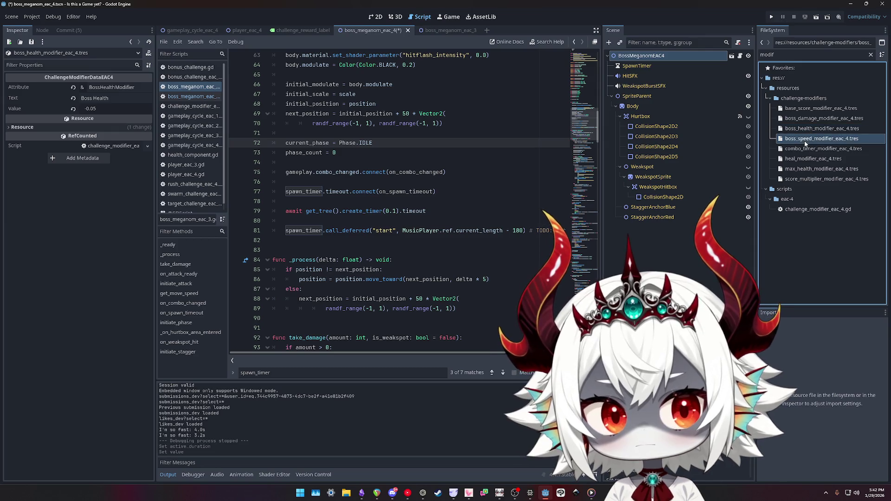
click(125, 110)
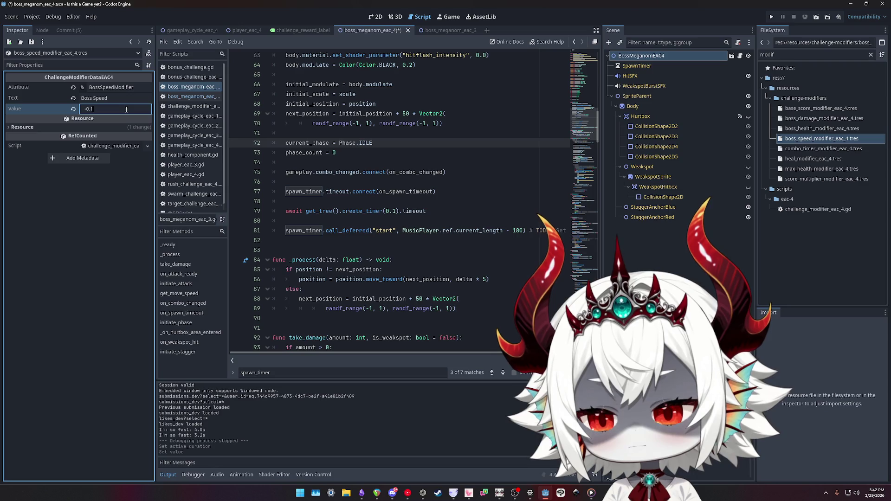
text(05)
key(Return)
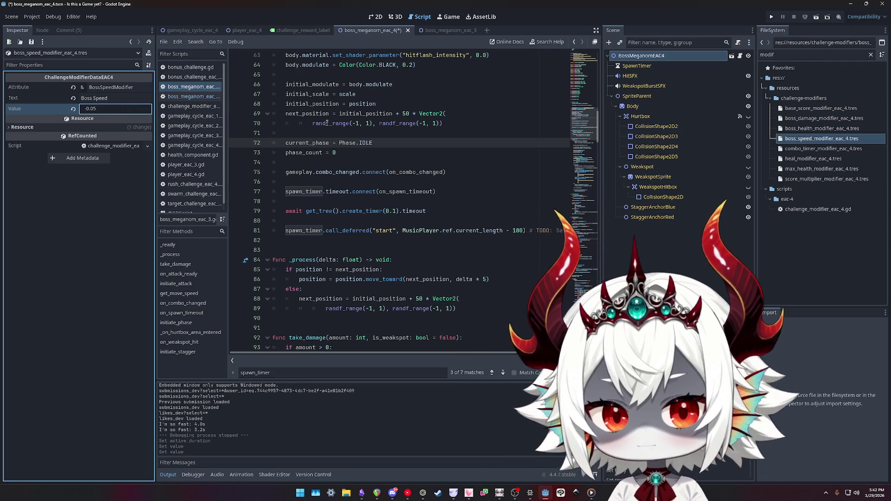
click(810, 130)
click(809, 140)
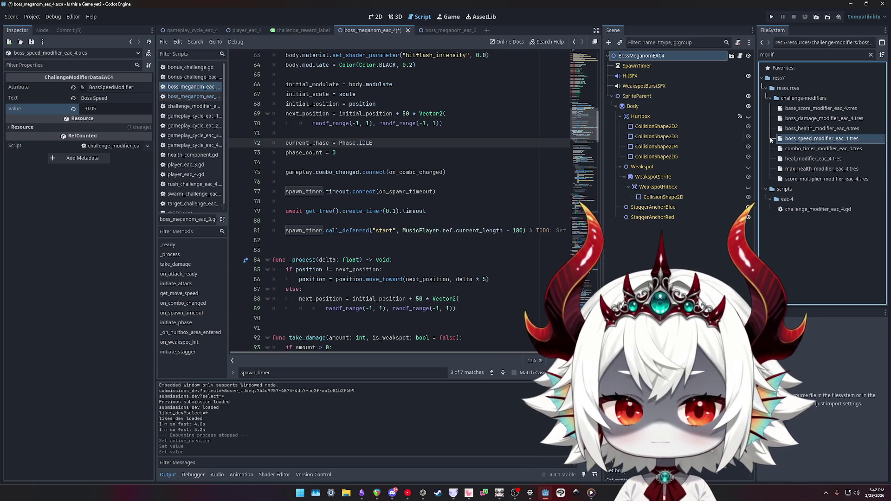
click(798, 130)
click(814, 147)
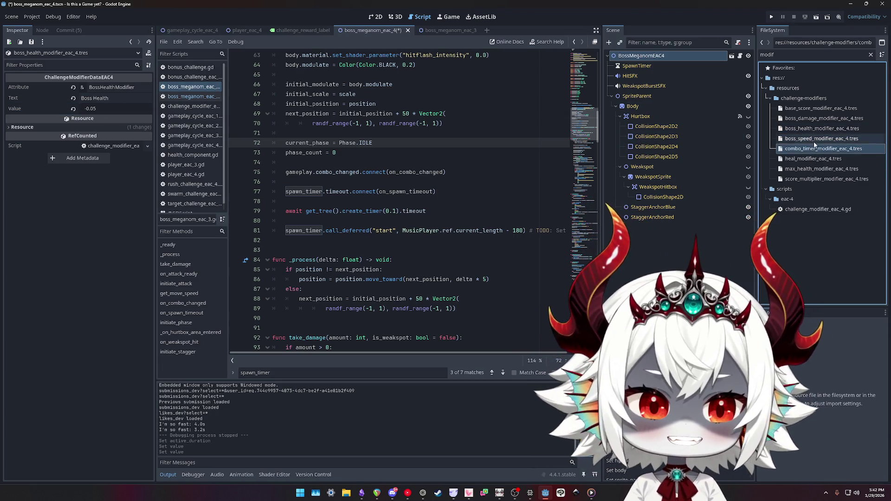
- Set the boss damage modifier Value to -0.05
click(817, 119)
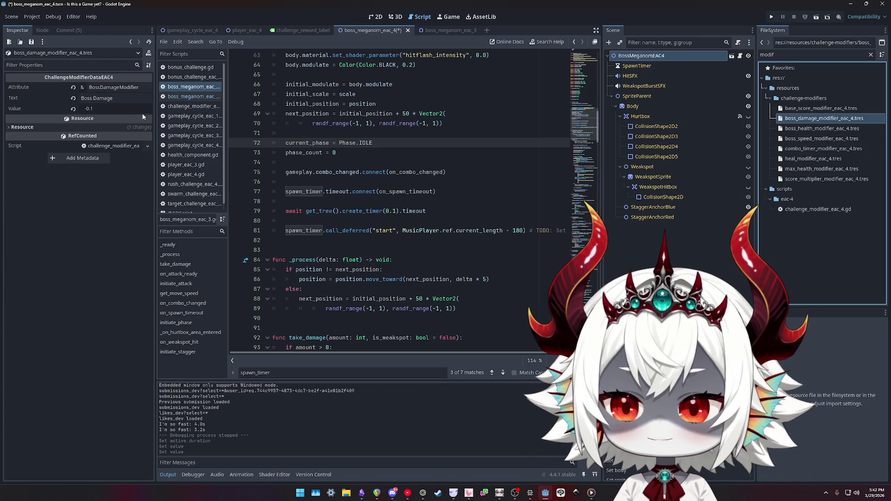
click(118, 110)
text(-0.05)
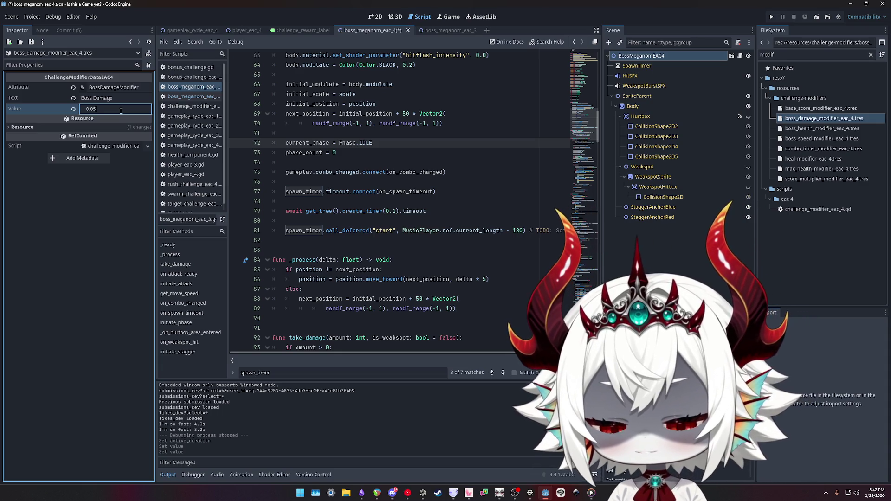
key(Return)
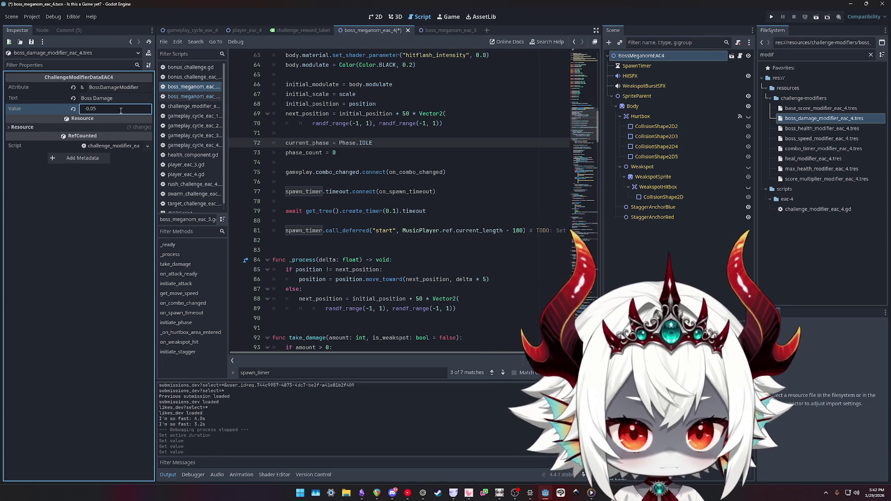
click(806, 122)
click(124, 108)
key(Return)
- Recommit the boss health modifier Value and change the boss speed modifier to 0.1
click(808, 128)
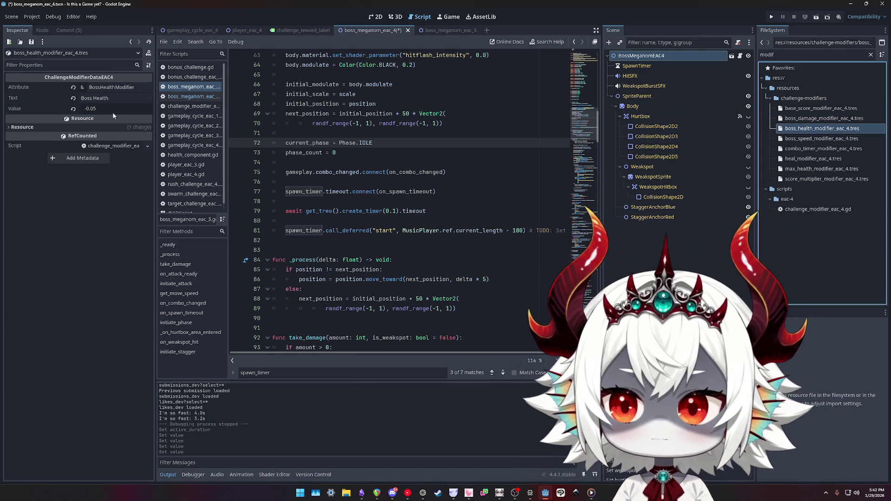
click(123, 109)
text(-0.1)
key(Return)
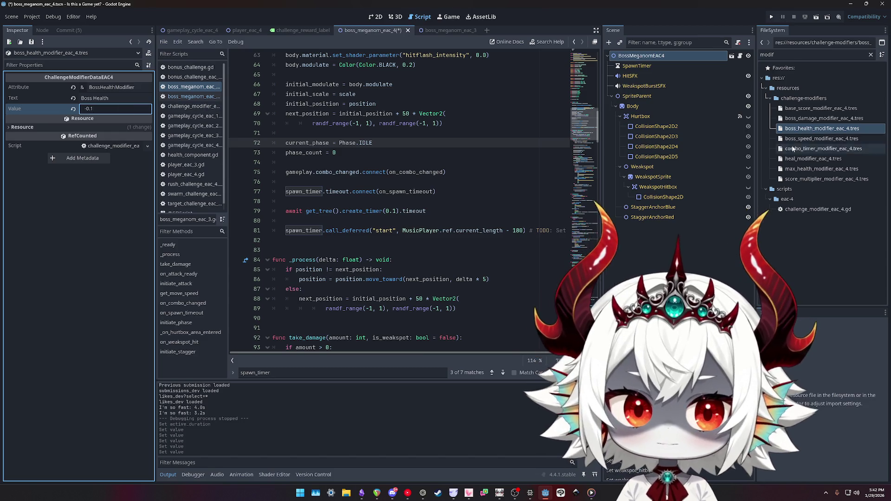
click(817, 138)
click(130, 108)
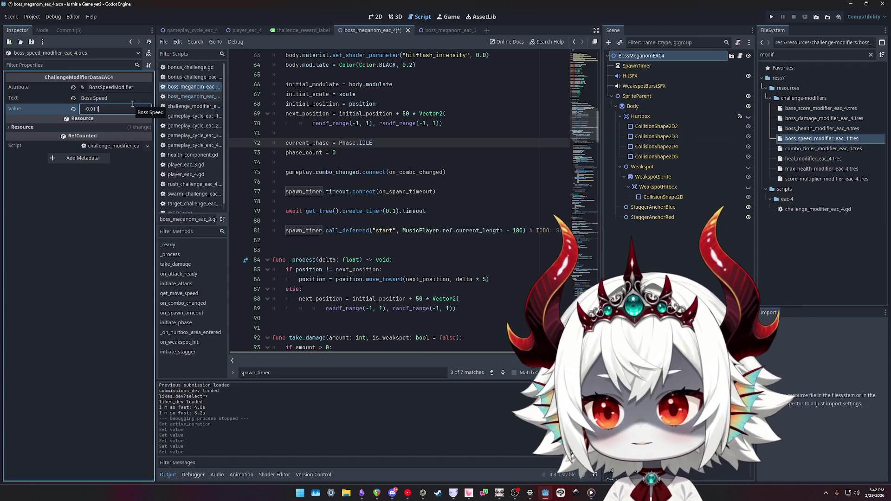
key(BackSpace)
text(1)
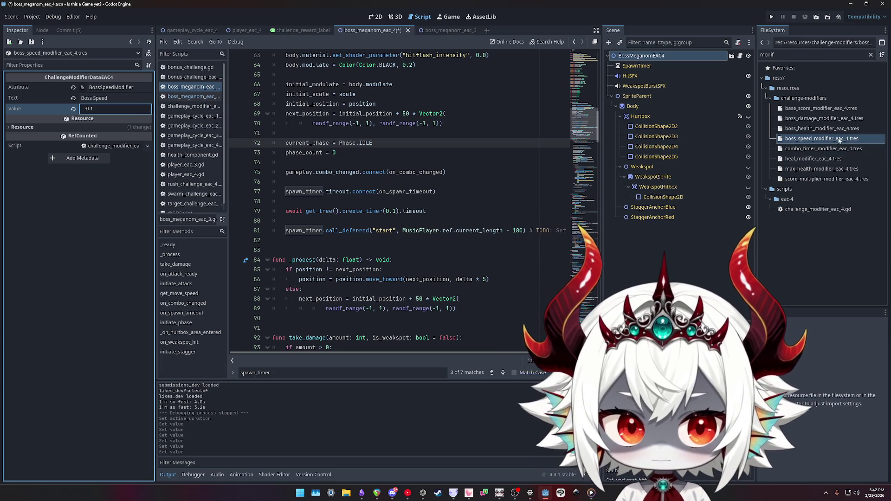
- Save the scene and scripts and open the BossMeganomEAC4 script
click(446, 162)
key(ctrl+s)
click(202, 98)
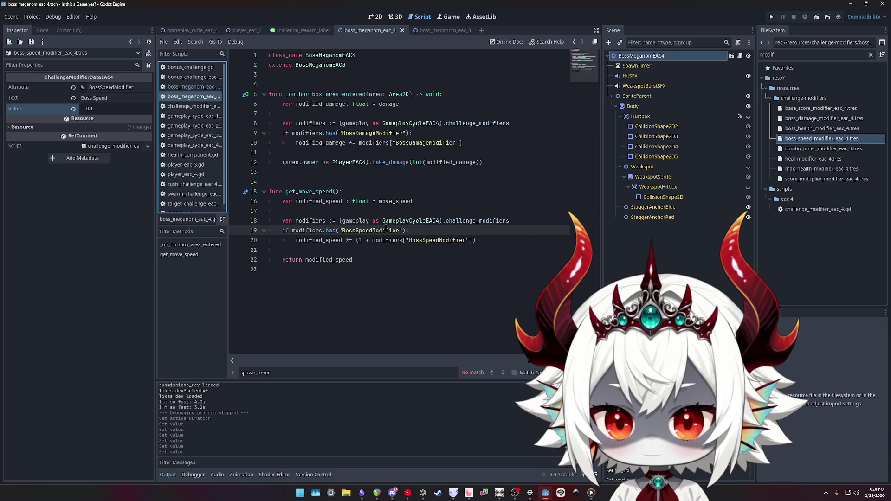
- Look through the gameplay_cycle_eac_1 to gameplay_cycle_eac_4 scripts
click(199, 145)
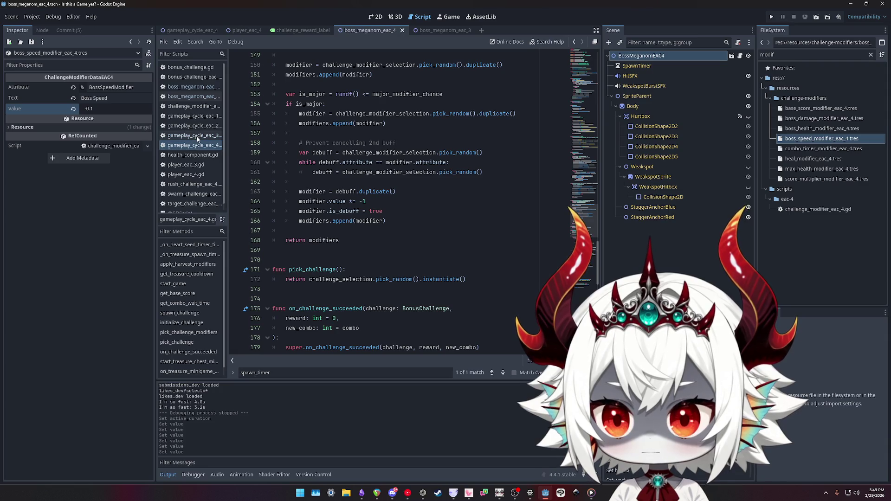
click(195, 126)
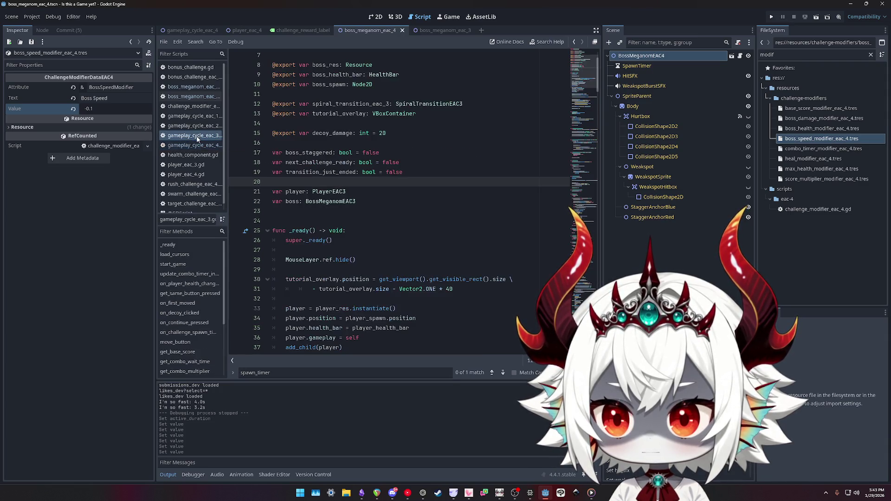
click(195, 116)
click(195, 125)
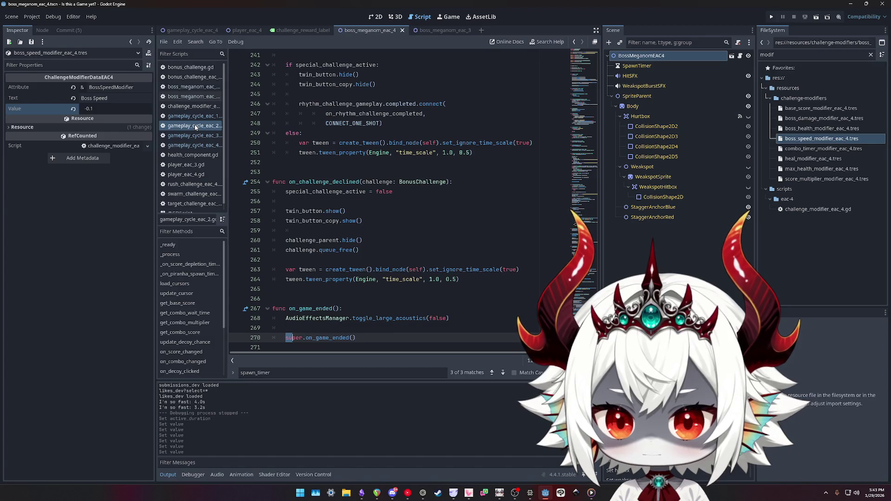
click(192, 135)
click(190, 145)
scroll(453, 218, up, 7)
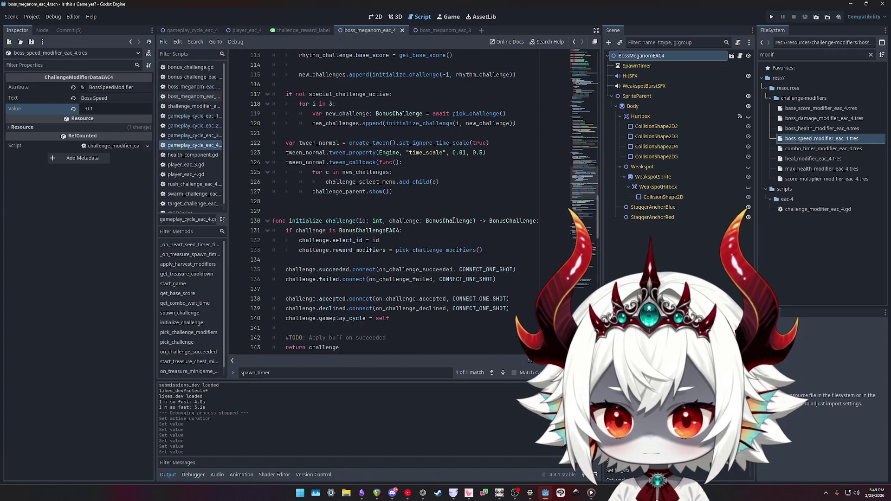
scroll(458, 211, up, 20)
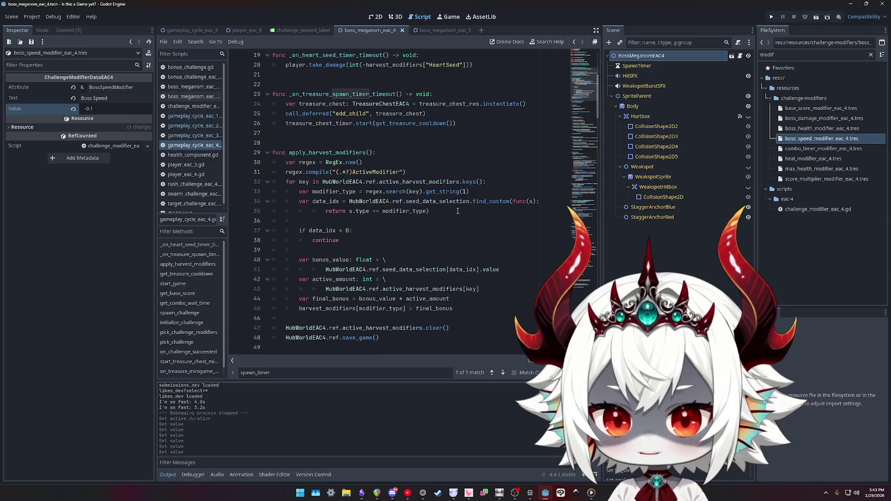
scroll(473, 210, down, 3)
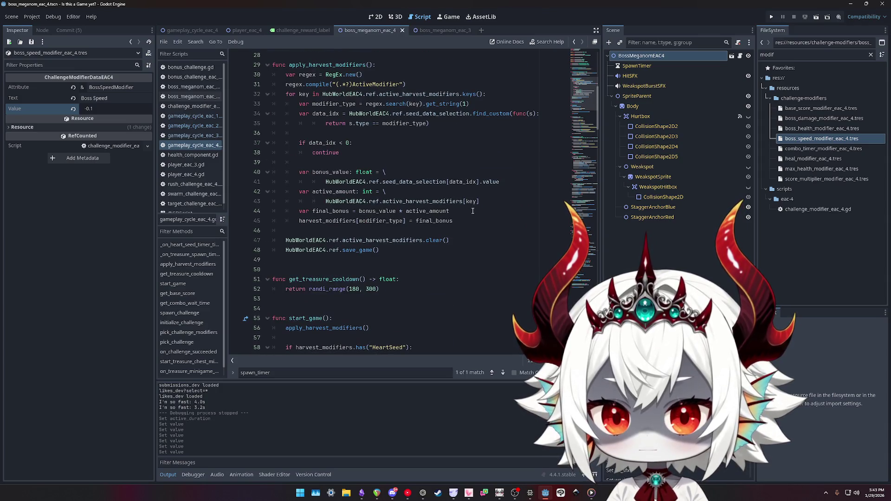
- Go back to gameplay_cycle_eac_1, then switch to the boss_meganom_eac_3 script
click(200, 116)
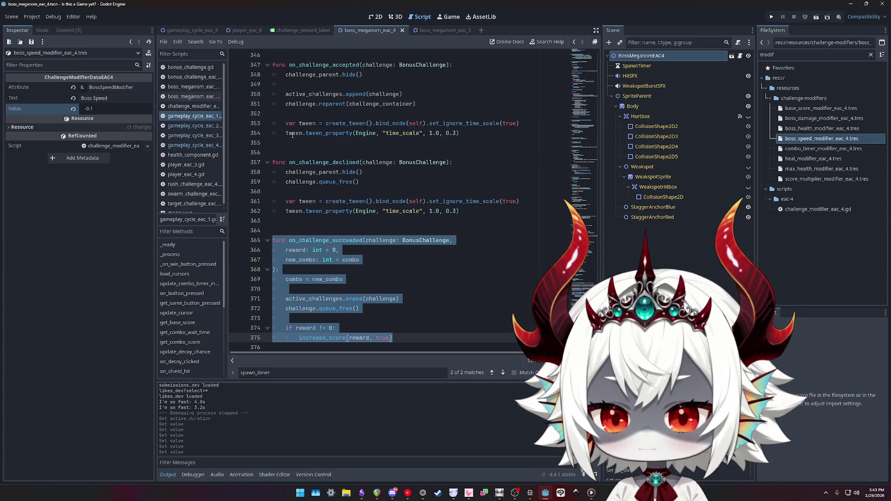
click(464, 194)
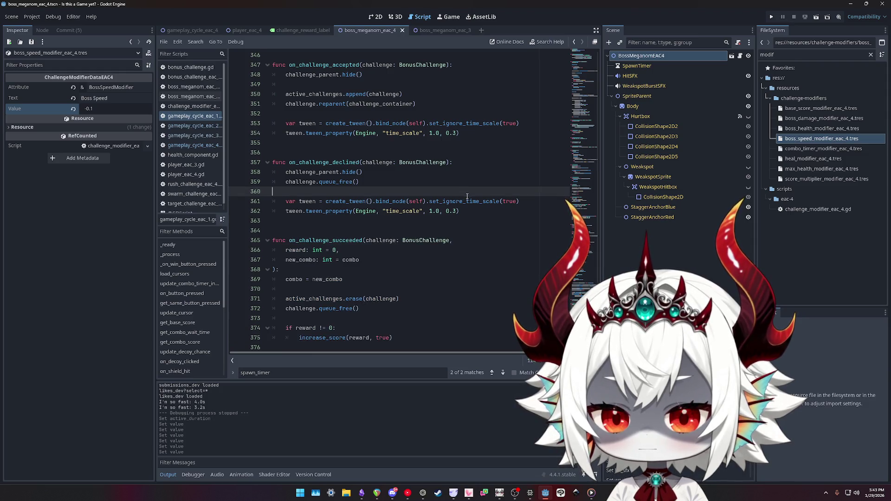
scroll(464, 194, up, 11)
click(194, 87)
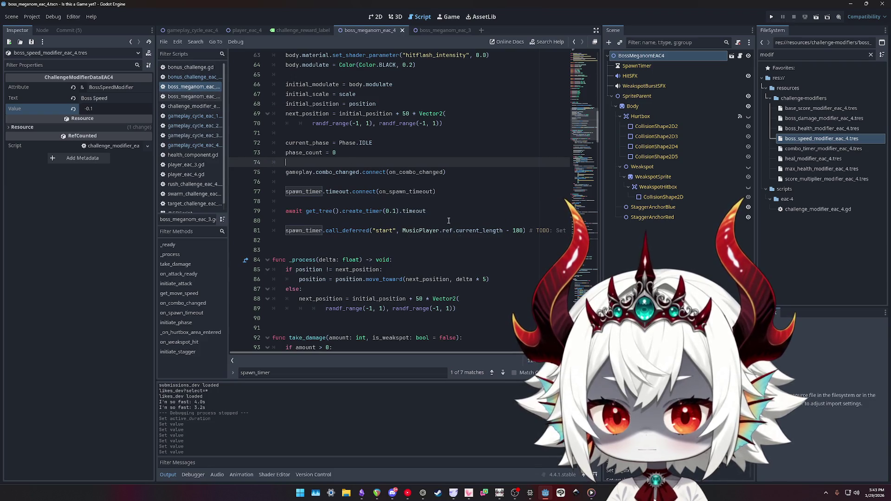
- Search the spawn_timer uses and remove the trailing edit after current_length on line 220
double_click(298, 230)
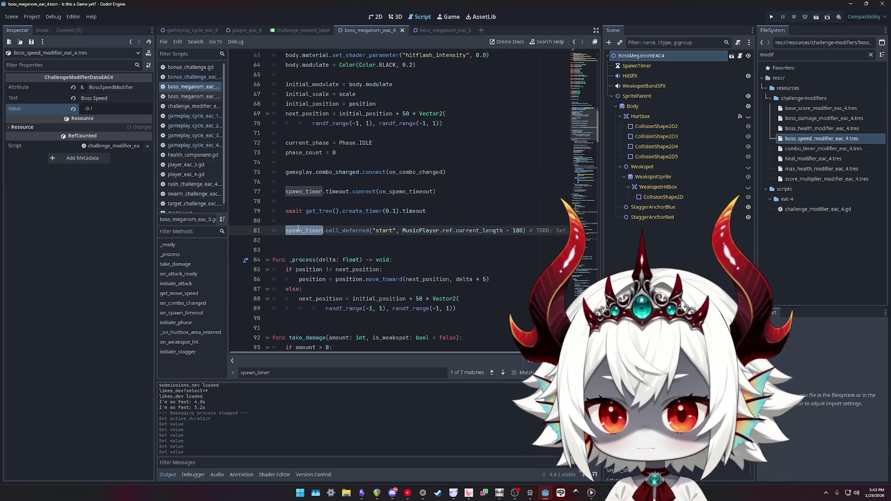
key(ctrl+f)
key(Return)
key(Return)
key(Return)
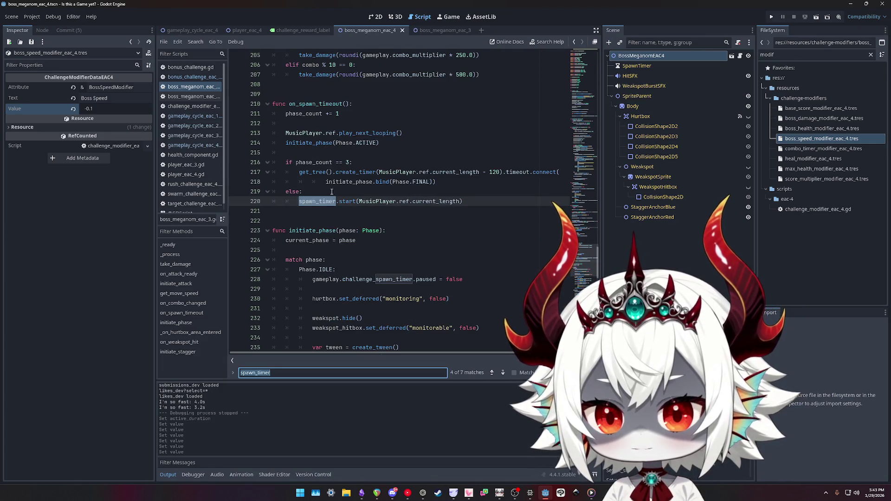
scroll(331, 198, up, 3)
double_click(316, 190)
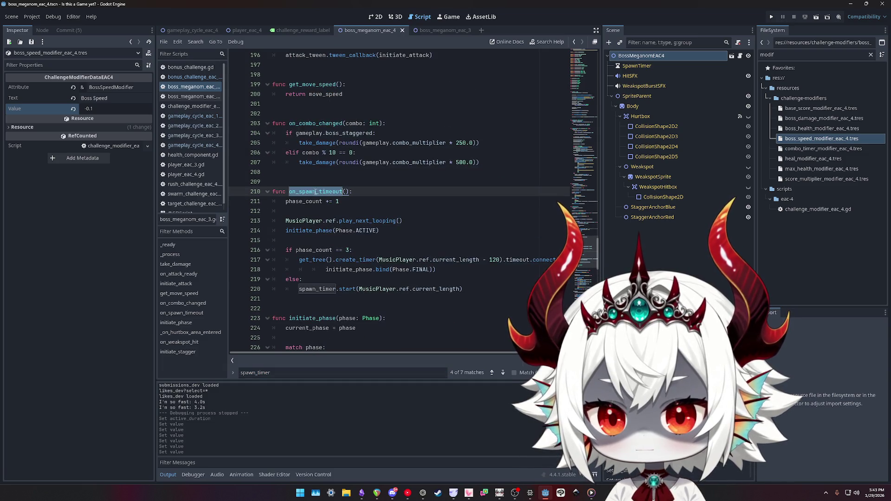
scroll(382, 225, down, 2)
click(350, 231)
double_click(441, 230)
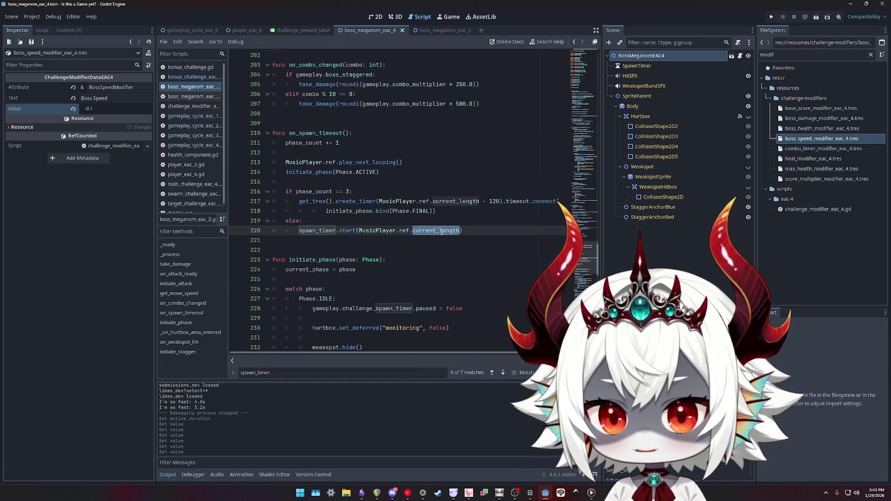
key(Right)
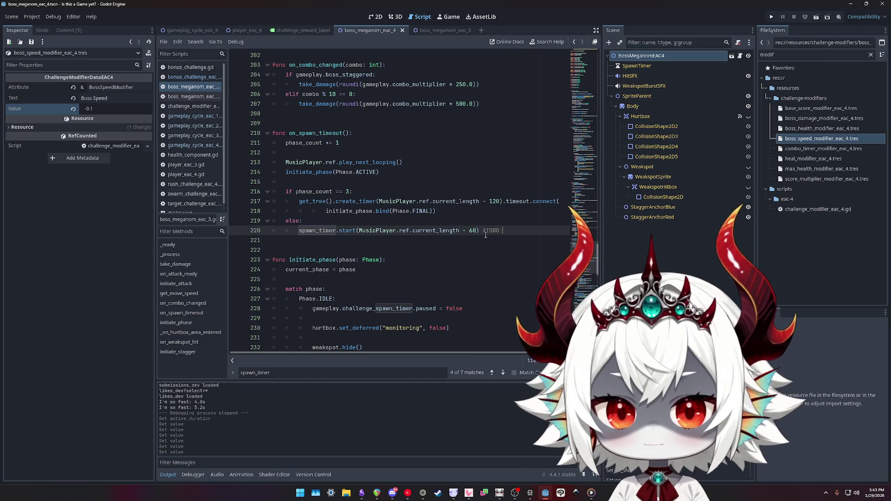
key(BackSpace)
key(BackSpace)
key(BackSpace)
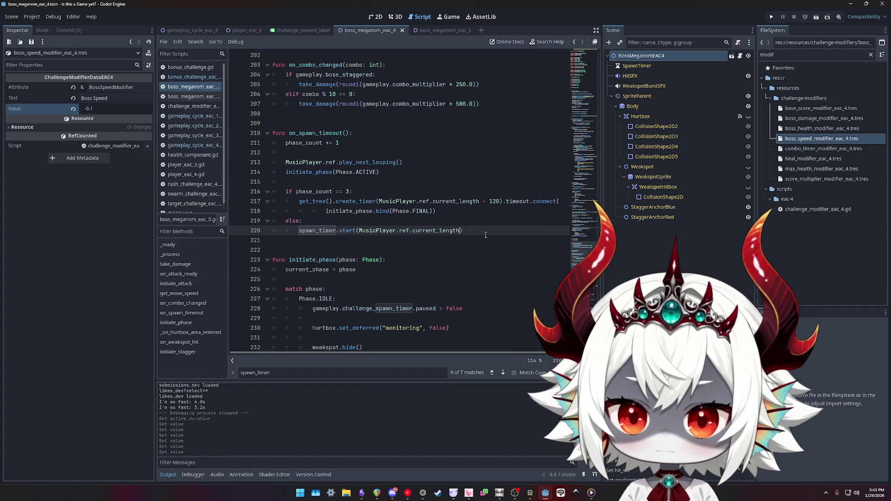
- Delete the TODO comment from line 81's spawn timer start in _ready
scroll(486, 235, up, 10)
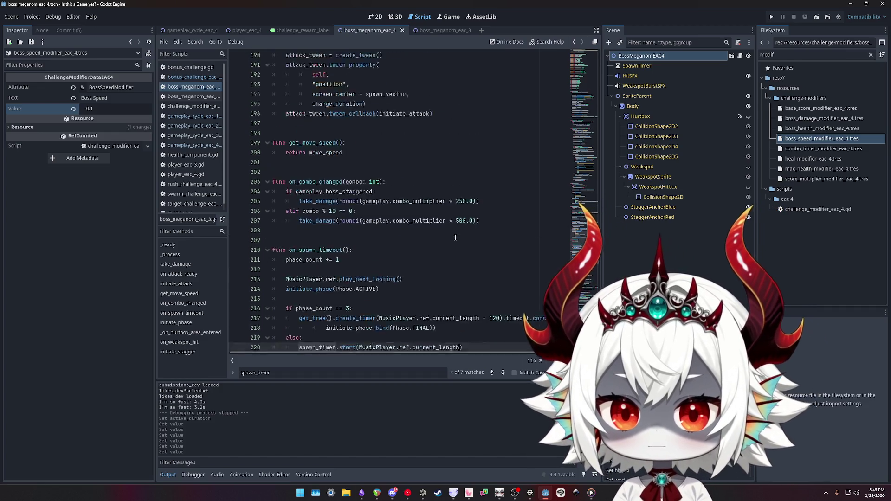
scroll(495, 251, up, 12)
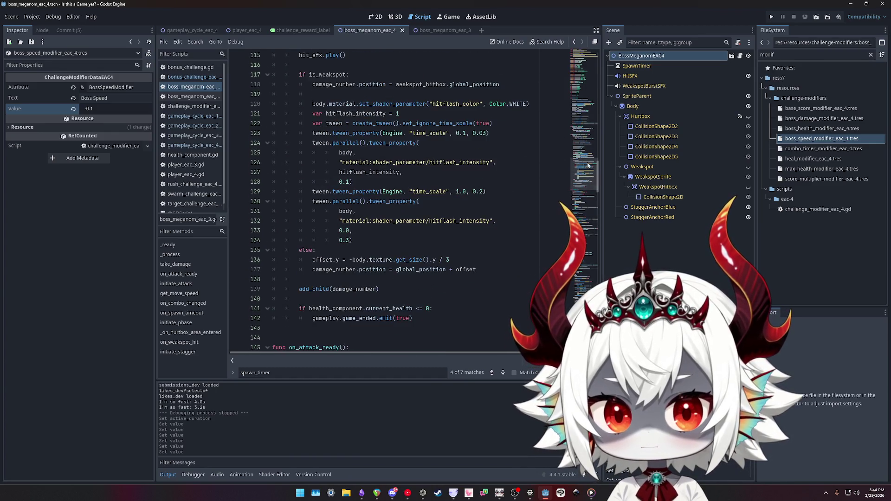
scroll(393, 208, up, 20)
scroll(394, 208, down, 10)
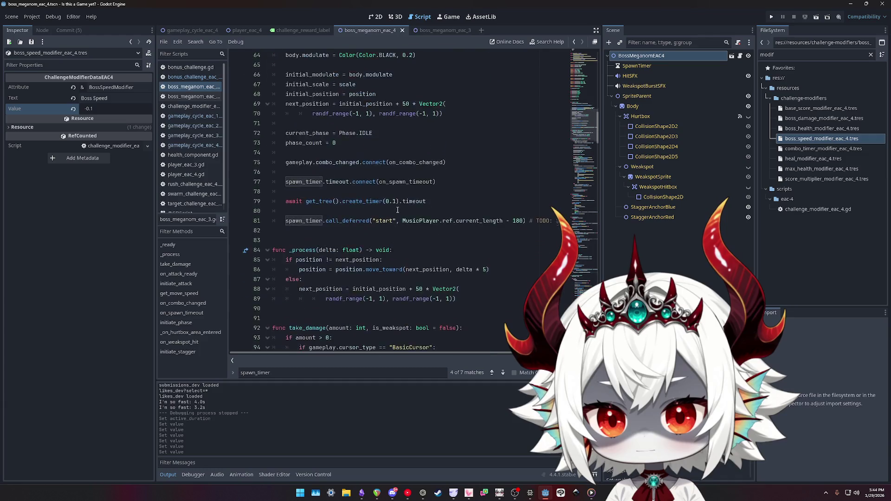
click(518, 222)
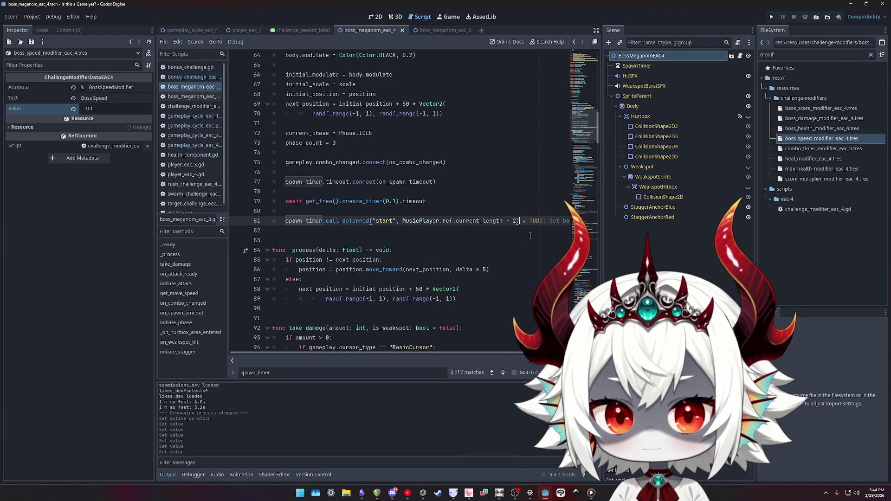
key(shift+End)
key(BackSpace)
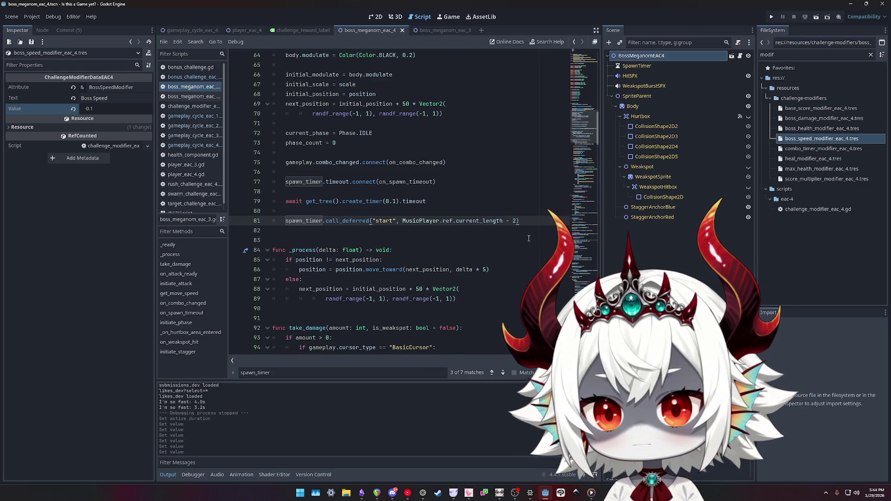
scroll(506, 241, up, 3)
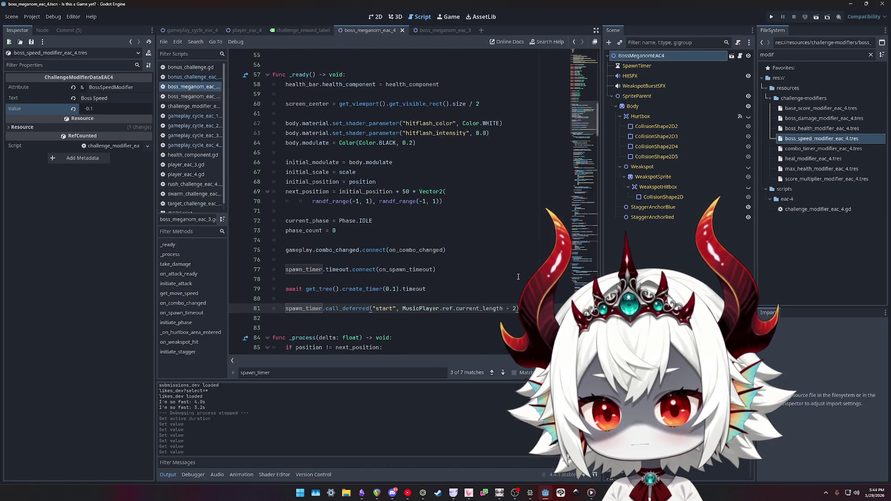
mouse_move(519, 308)
mouse_down()
mouse_move(464, 294)
mouse_move(308, 217)
mouse_move(287, 309)
mouse_up()
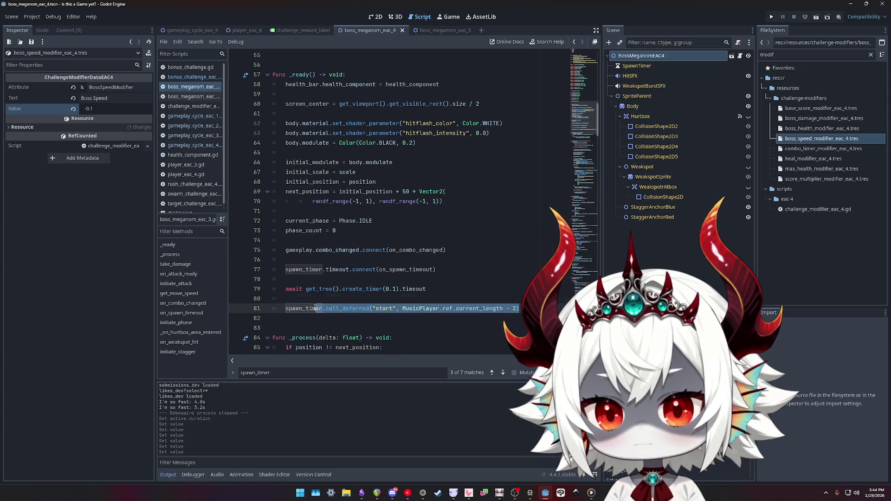
click(404, 308)
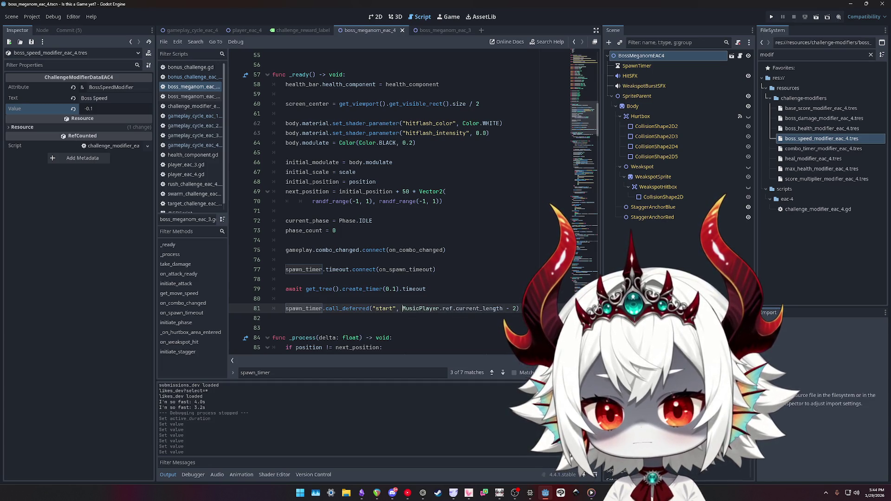